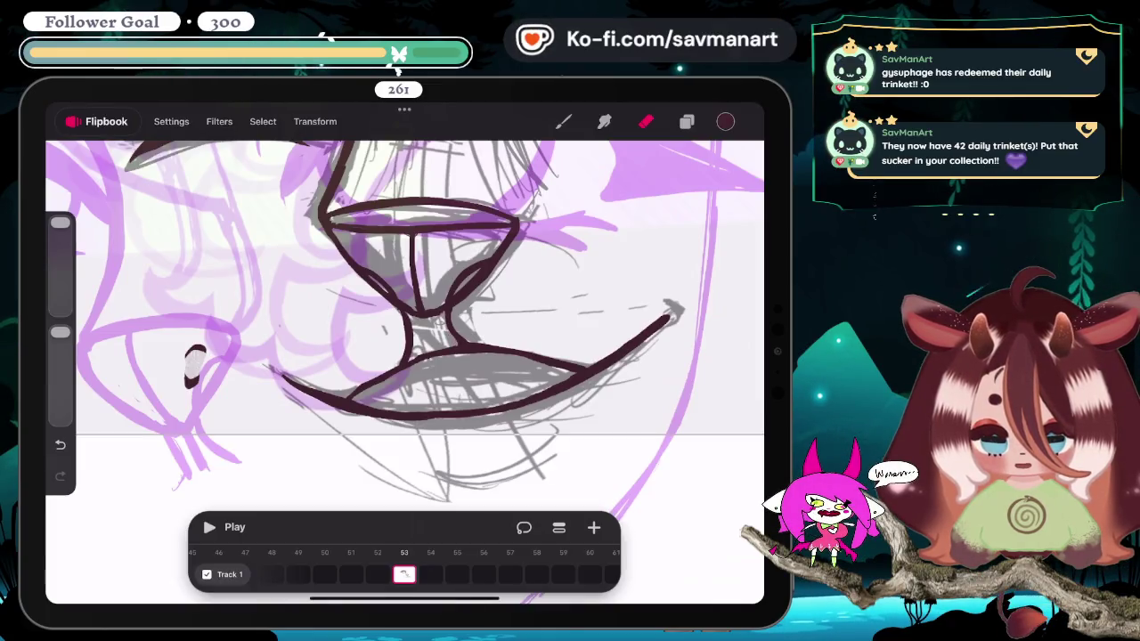
Step: Zoom in on the mouth, ink its dark line, and erase stray marks below the face
drag(401, 338, 463, 294)
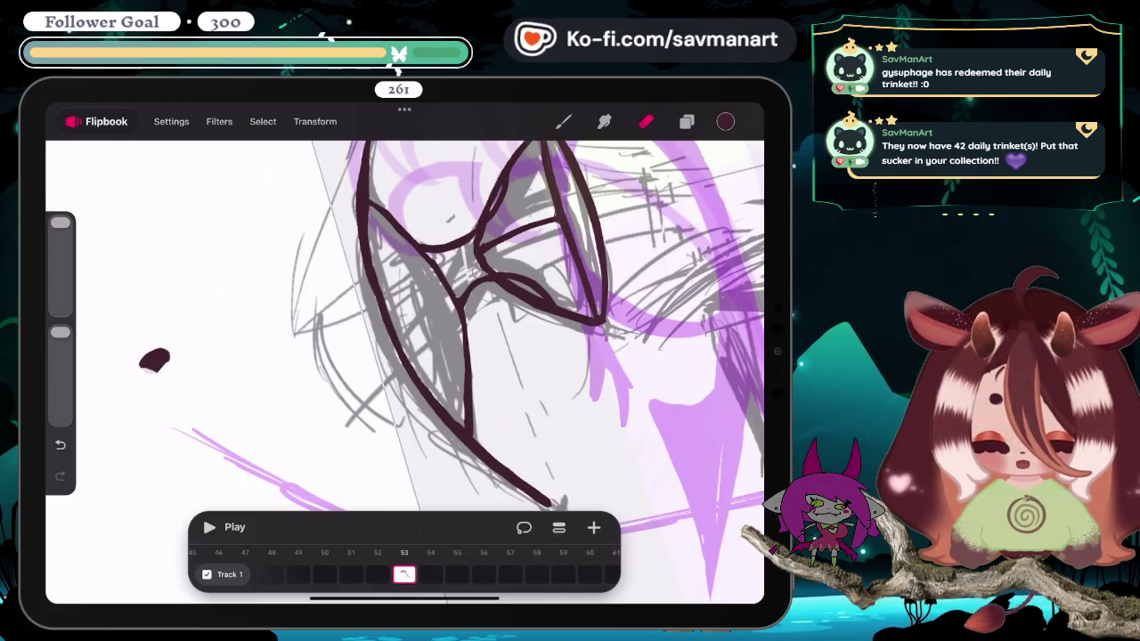
key(b)
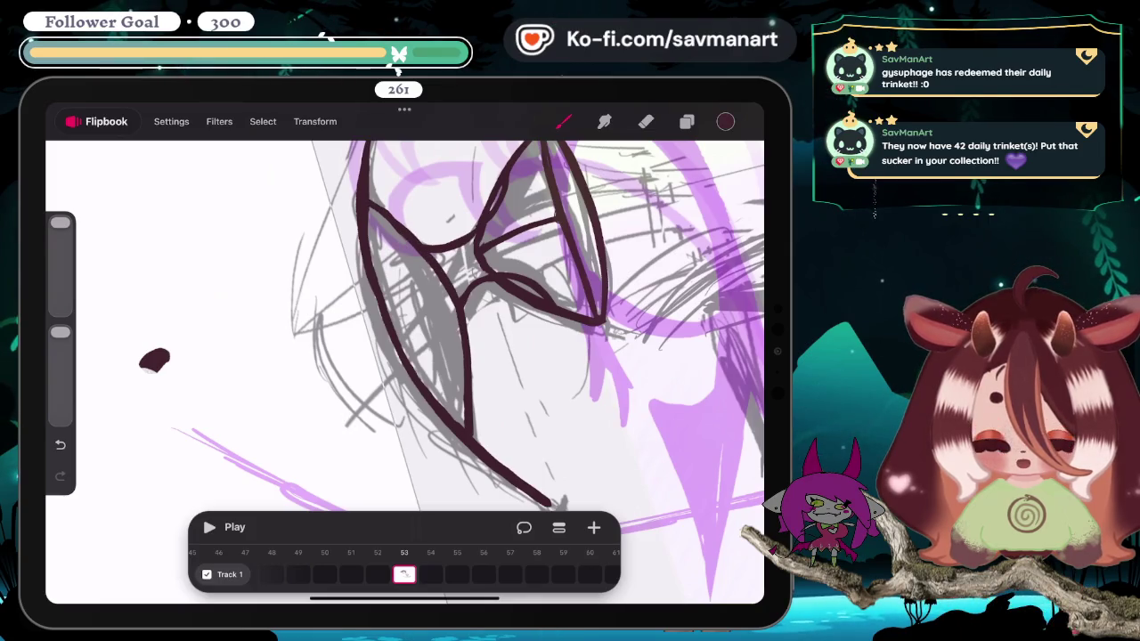
key(e)
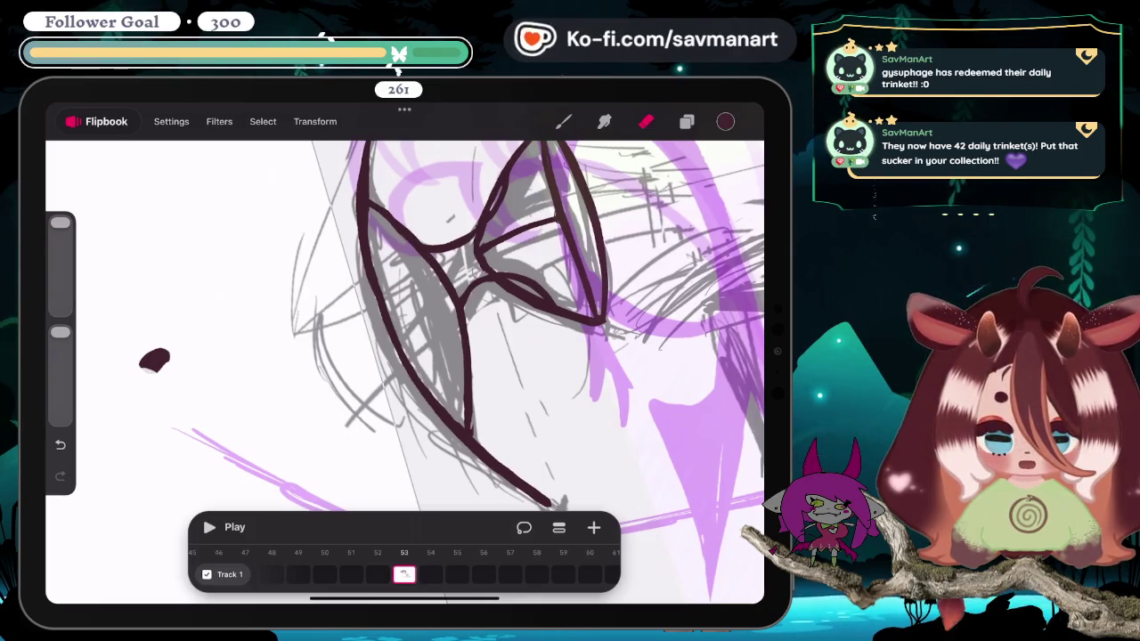
scroll(404, 371, down, 5)
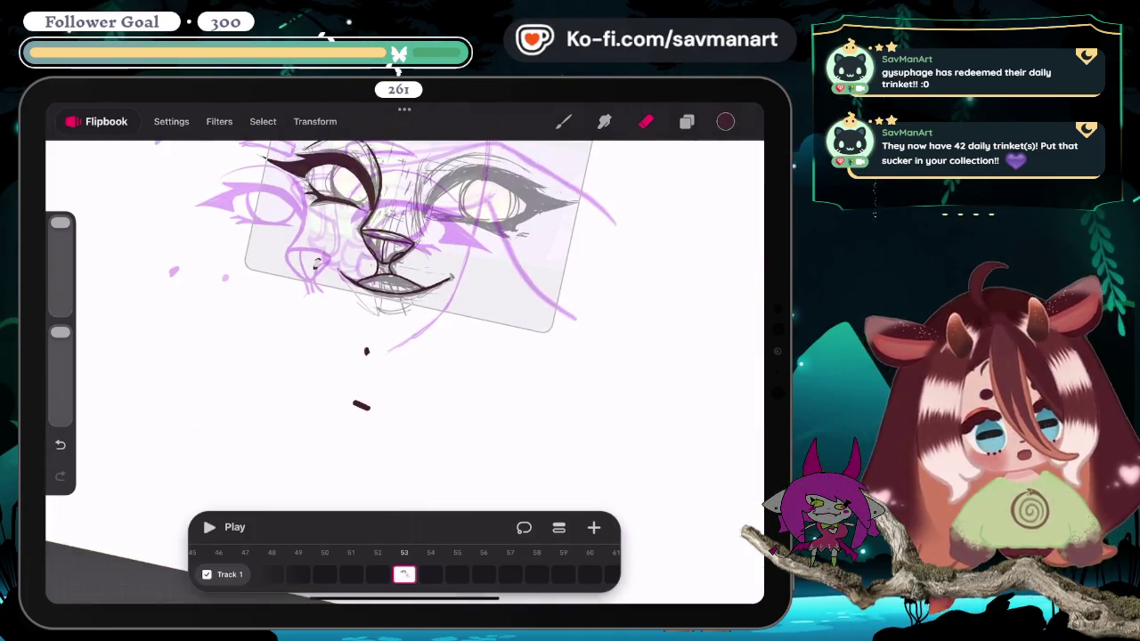
scroll(472, 285, up, 3)
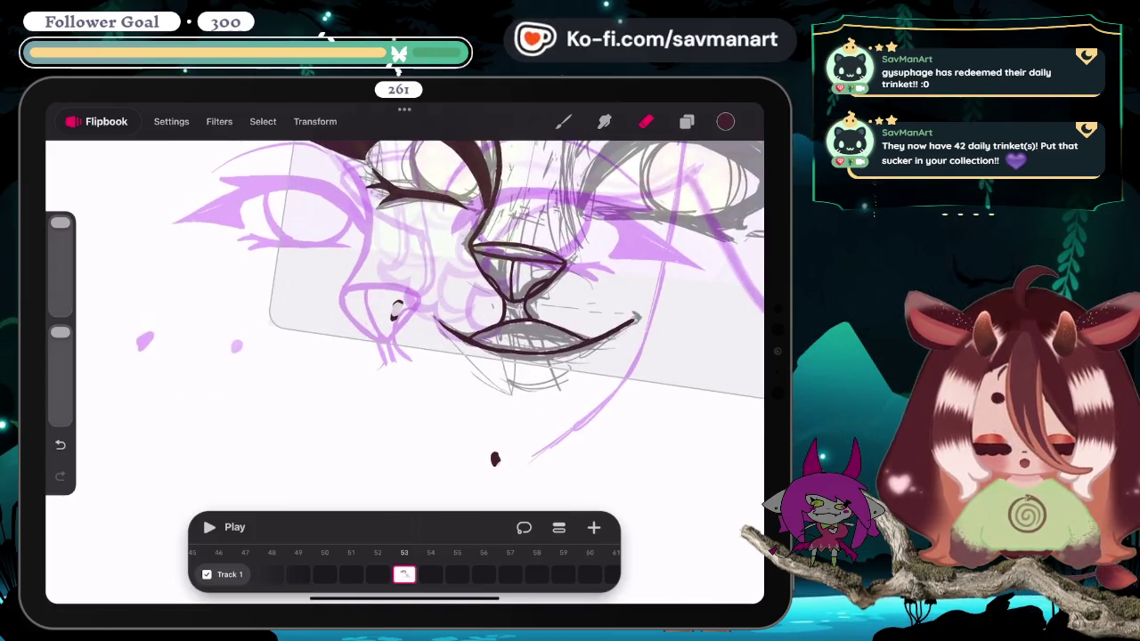
scroll(489, 303, down, 2)
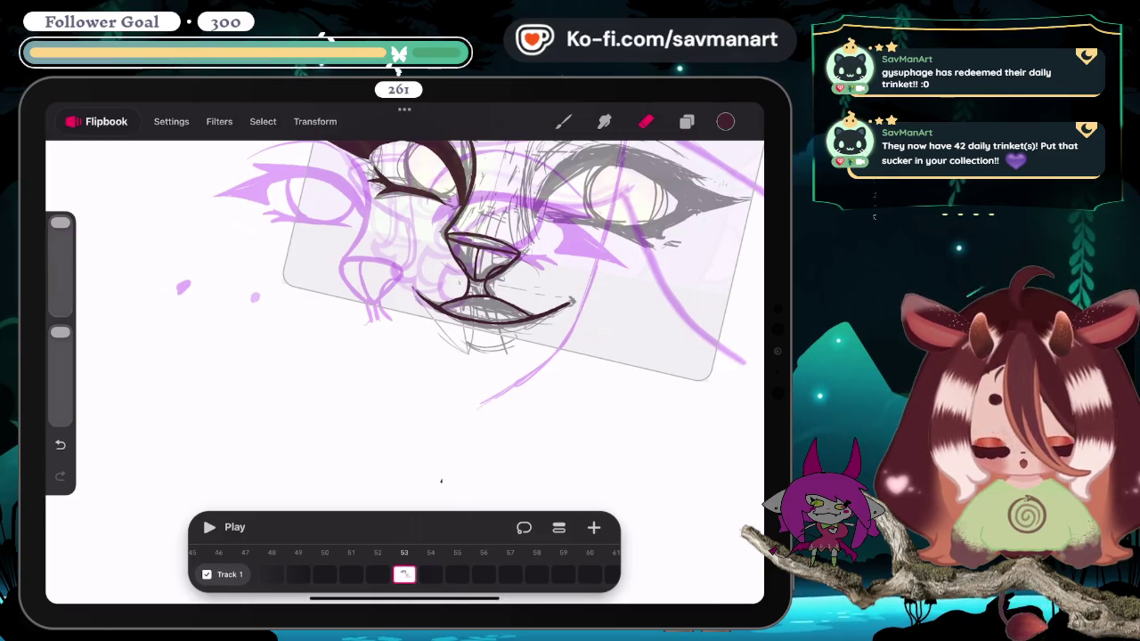
scroll(489, 357, up, 3)
scroll(490, 356, up, 2)
Step: Ink the nose line in dark lineart and erase leftover marks around it
key(b)
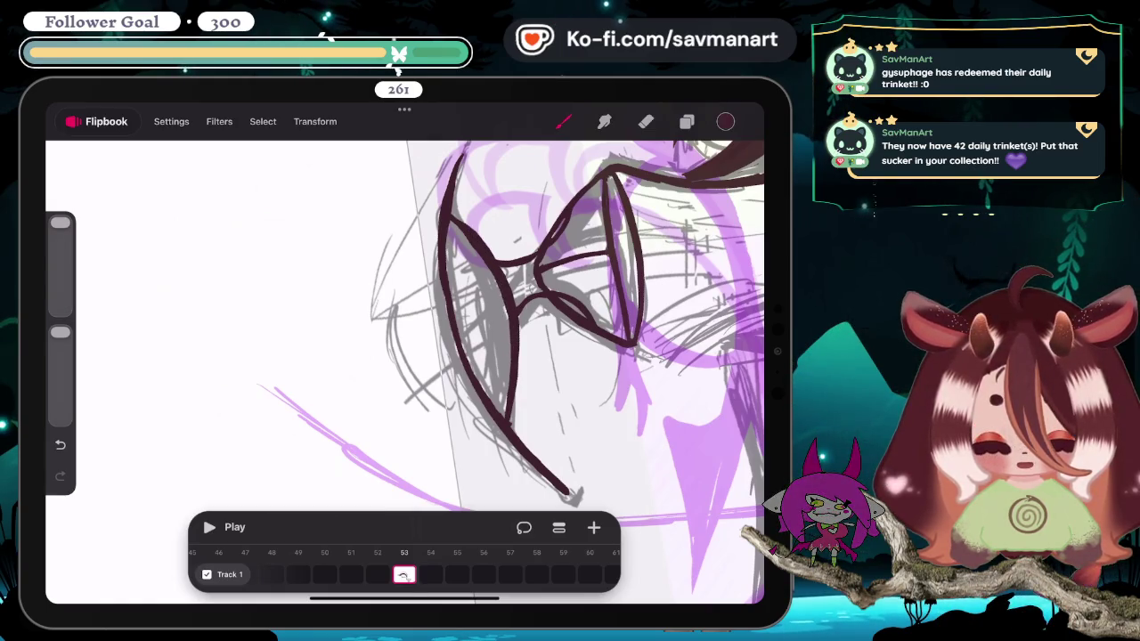
key(e)
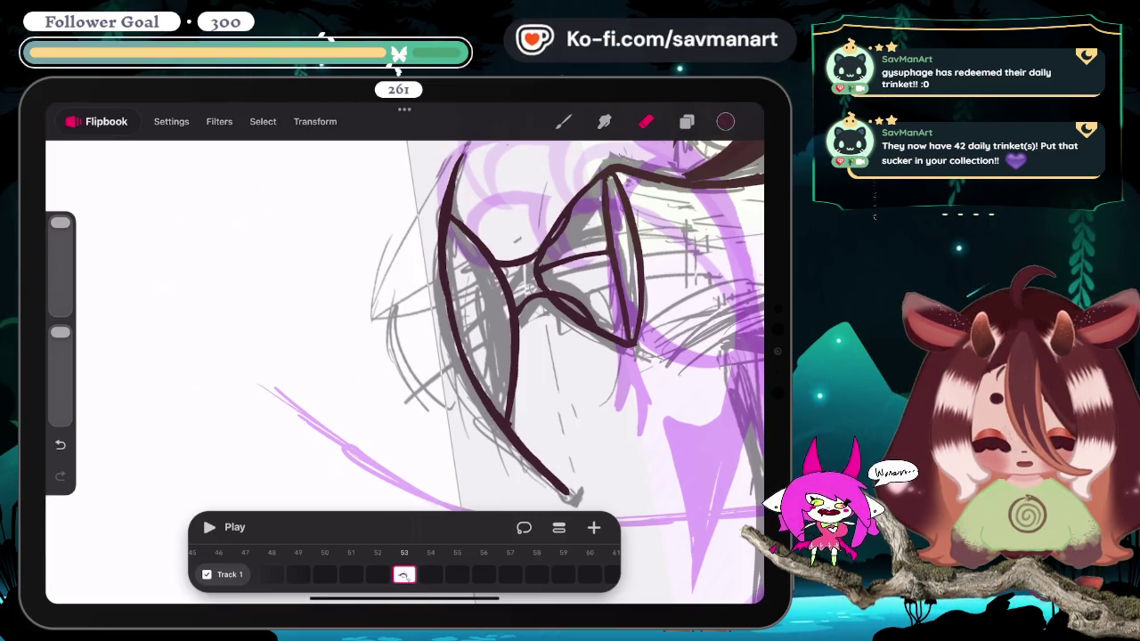
scroll(405, 356, down, 3)
scroll(405, 357, down, 3)
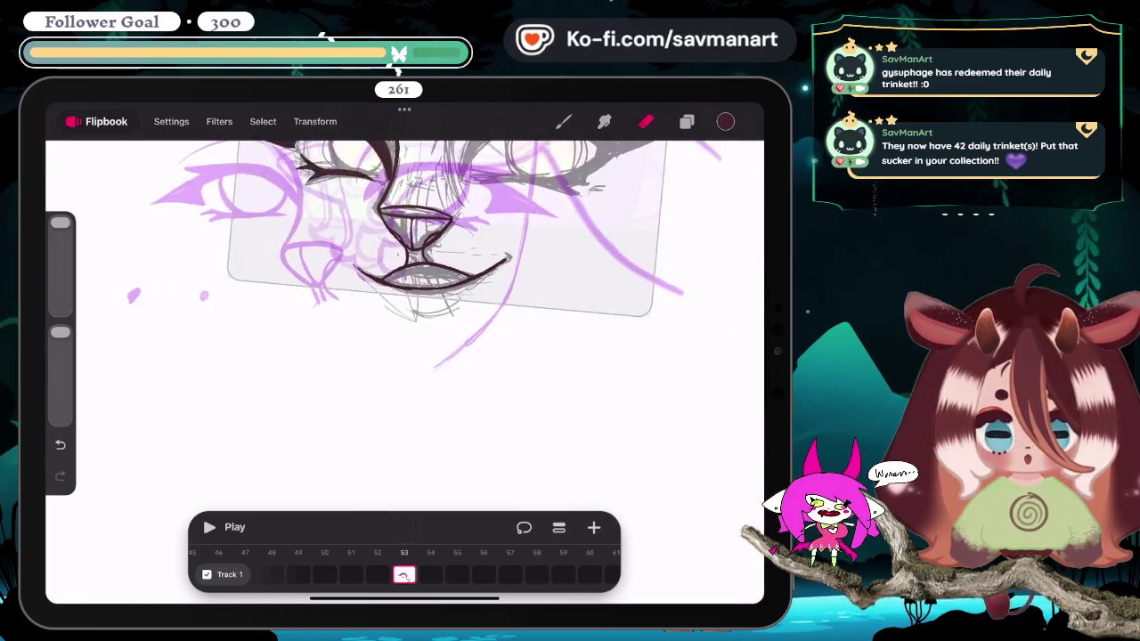
Step: Trim the mouth corner line with the eraser
scroll(405, 356, down, 2)
scroll(406, 356, down, 1)
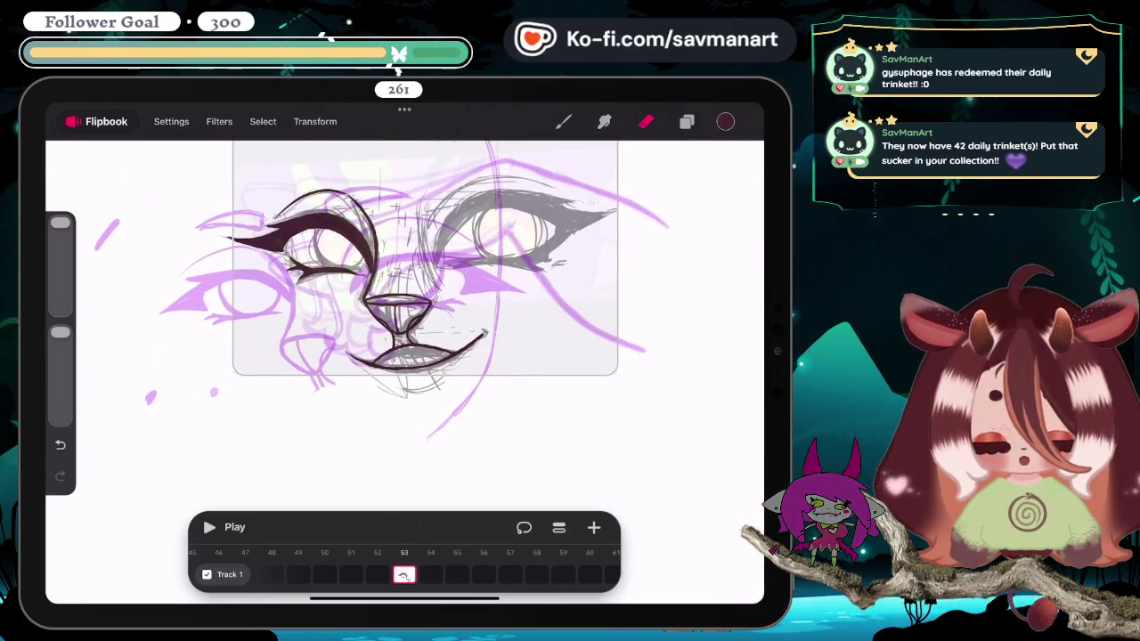
scroll(405, 267, up, 5)
scroll(405, 371, up, 2)
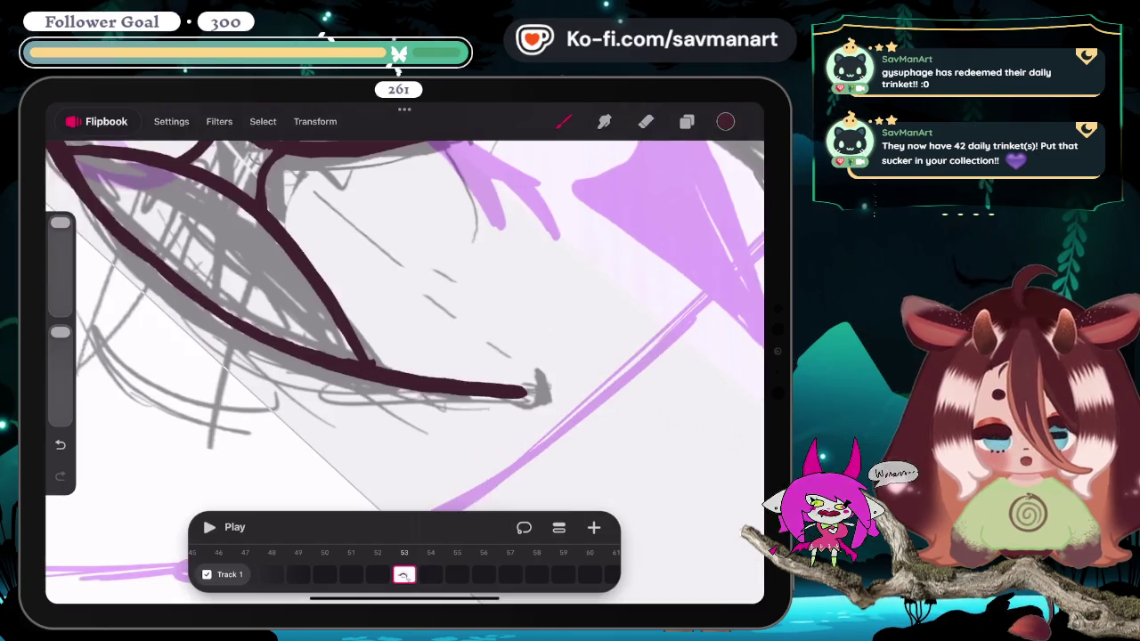
scroll(406, 371, down, 3)
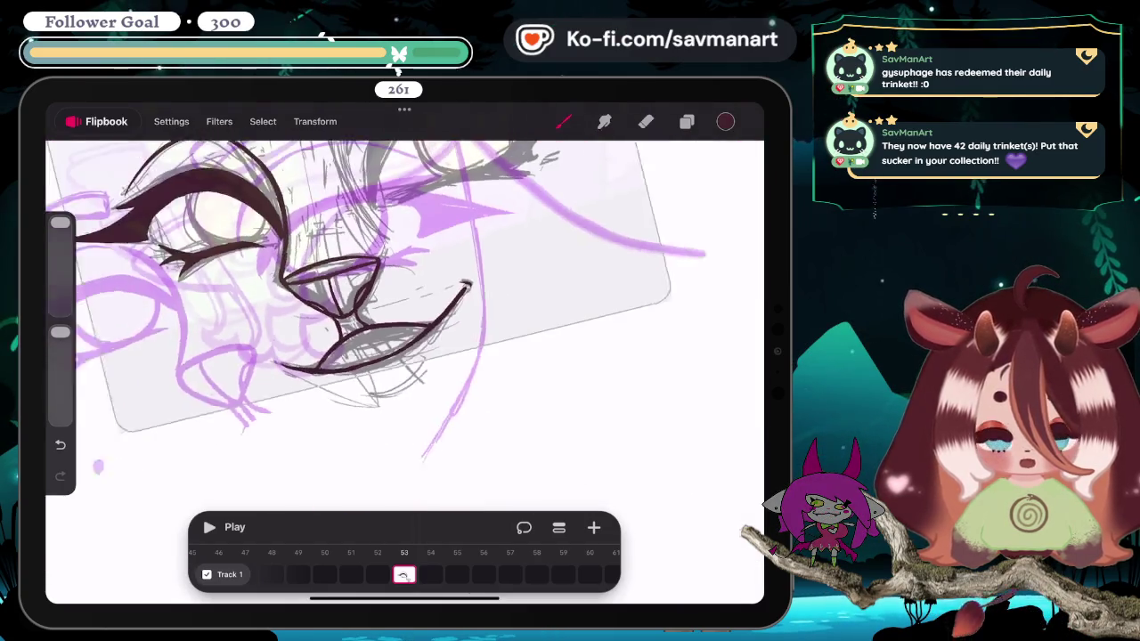
scroll(405, 371, up, 2)
key(e)
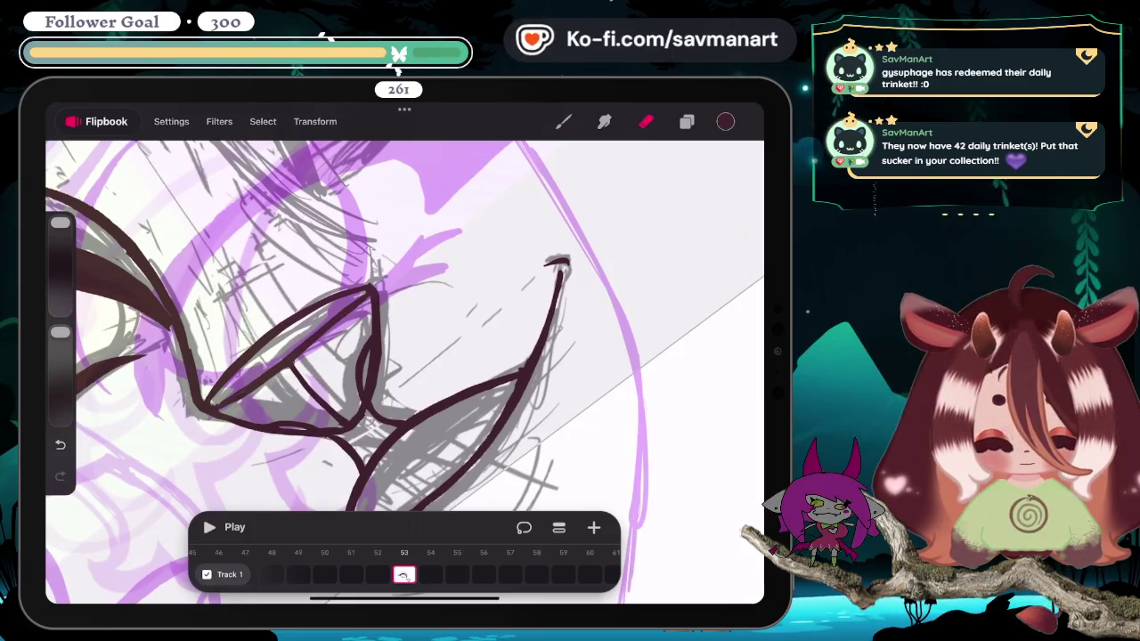
scroll(405, 371, down, 5)
scroll(405, 371, up, 2)
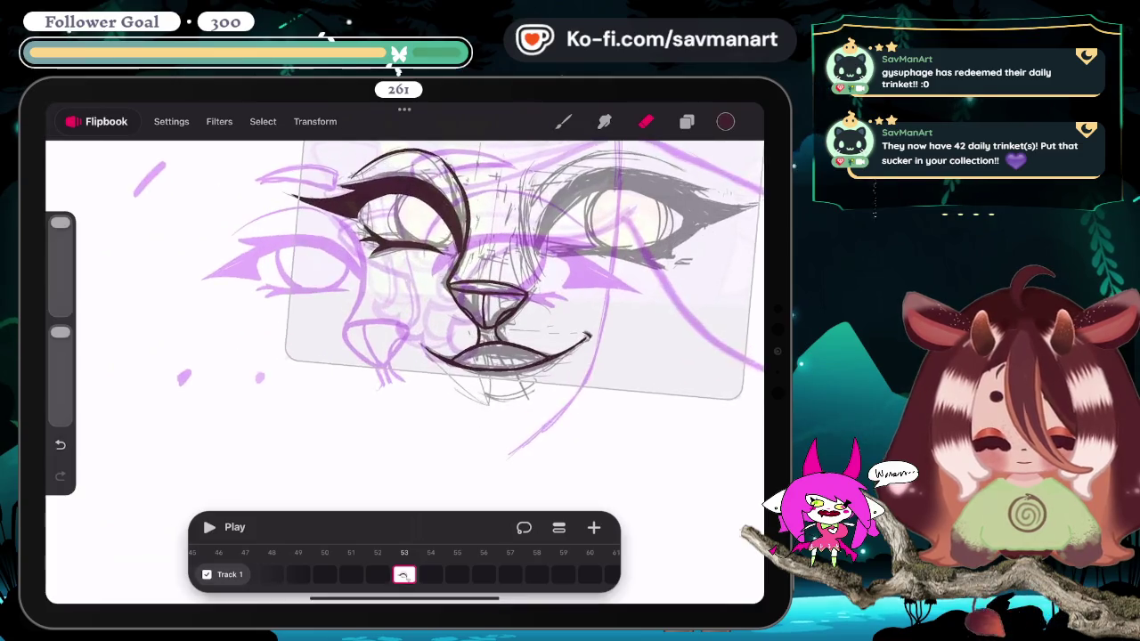
scroll(405, 371, down, 2)
scroll(405, 371, down, 3)
scroll(405, 371, up, 1)
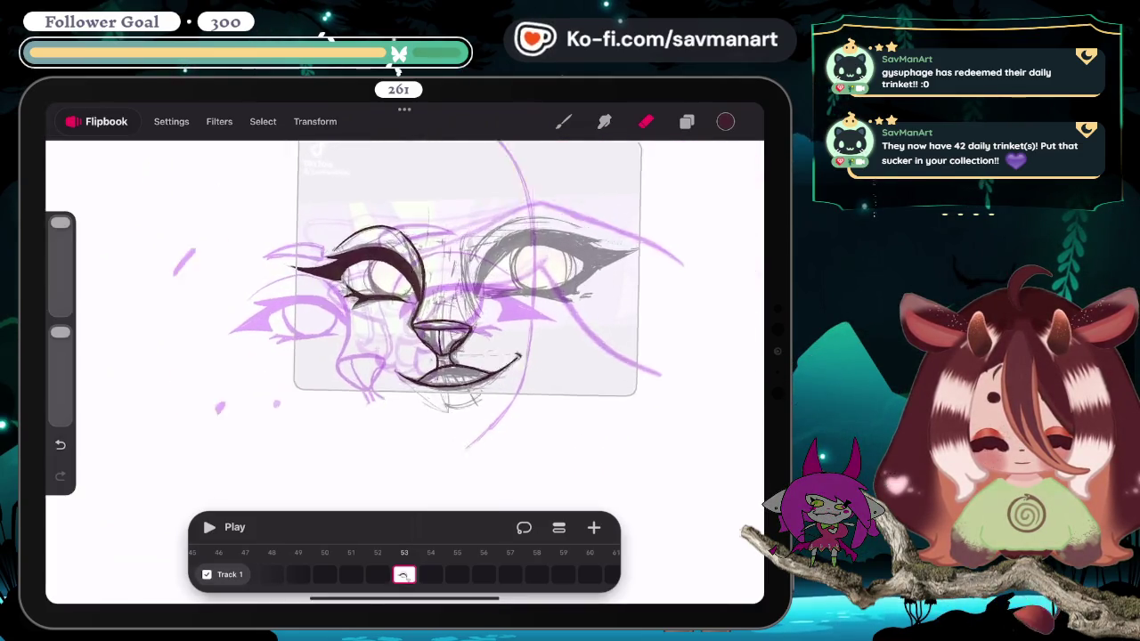
scroll(405, 371, up, 3)
scroll(405, 372, down, 1)
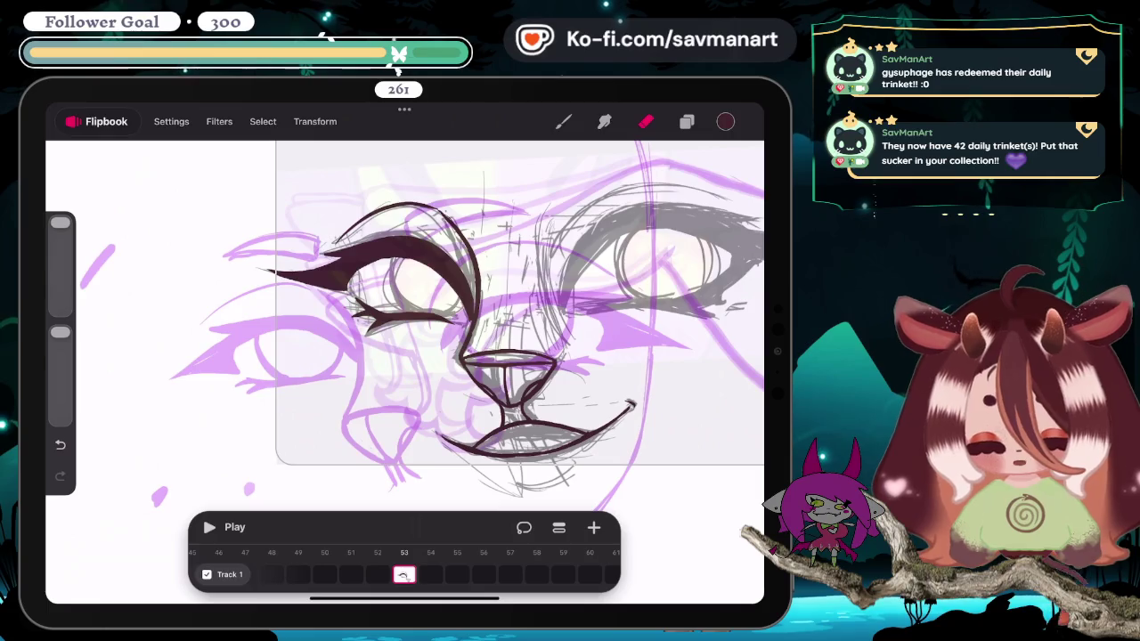
Step: Ink the closed left eye, adding a short dark stroke beside its outer lash line
click(563, 121)
scroll(383, 233, up, 5)
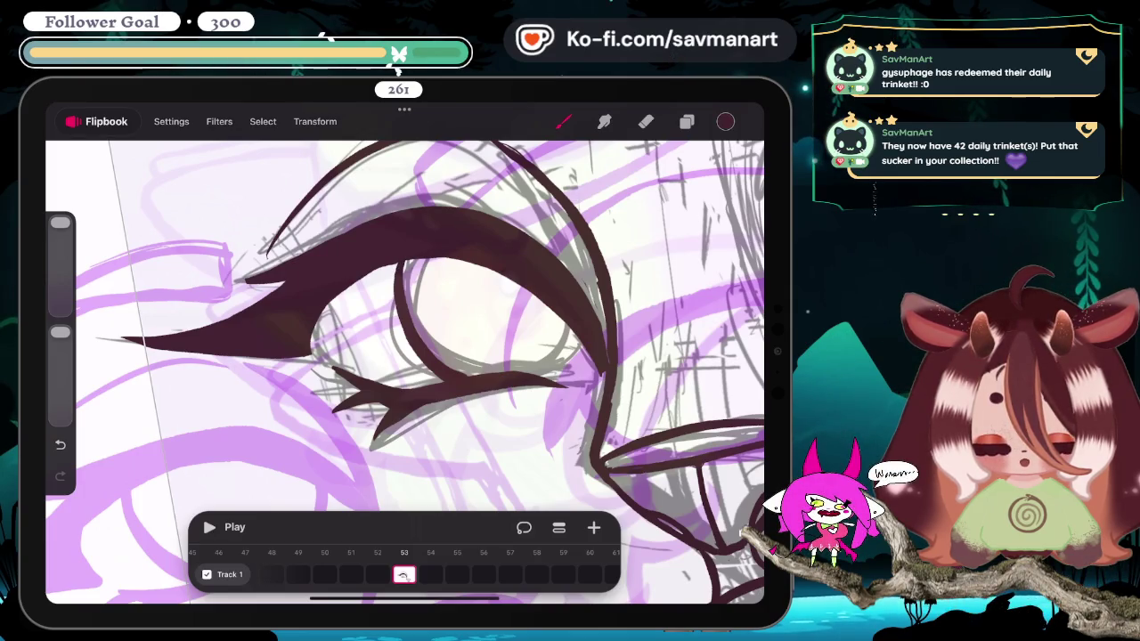
scroll(405, 371, down, 5)
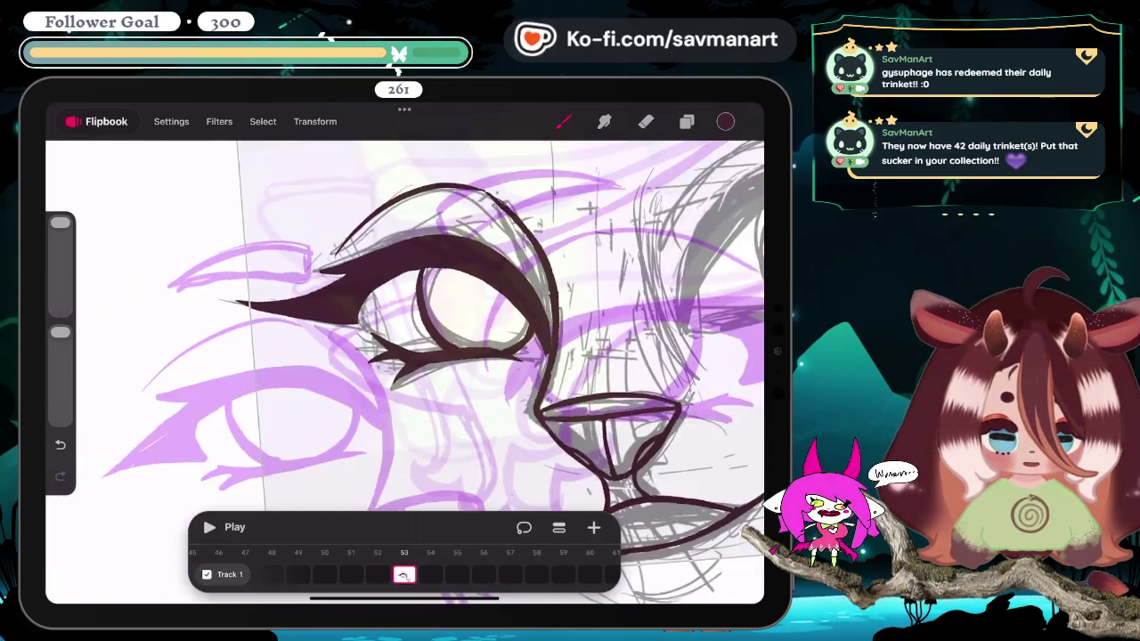
scroll(405, 371, down, 5)
scroll(449, 278, up, 1)
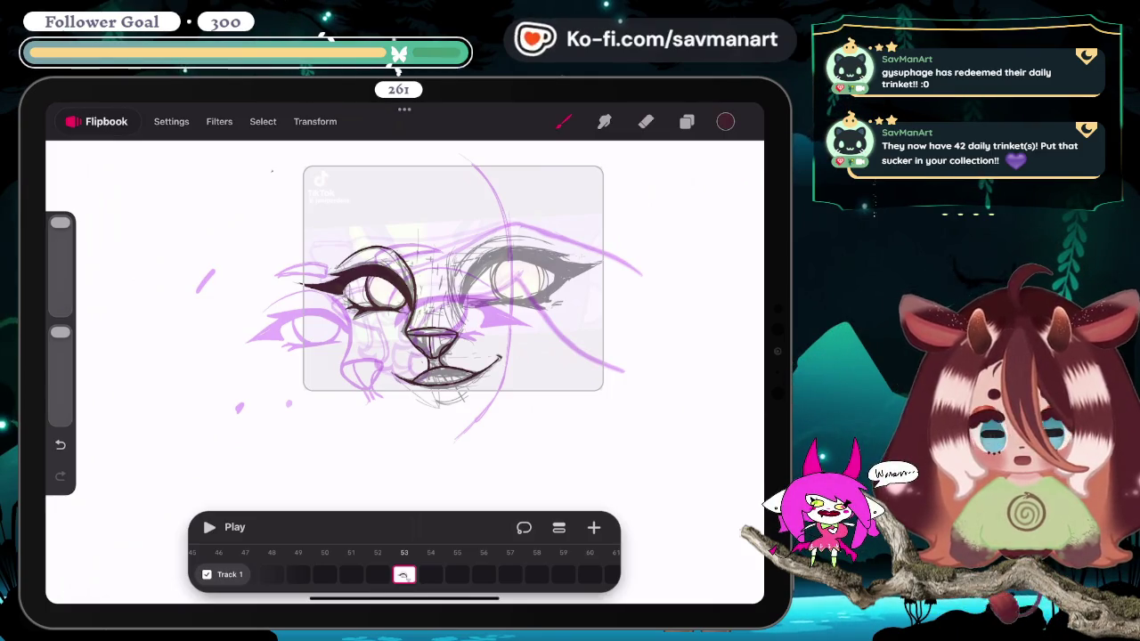
scroll(410, 232, up, 3)
scroll(410, 232, up, 2)
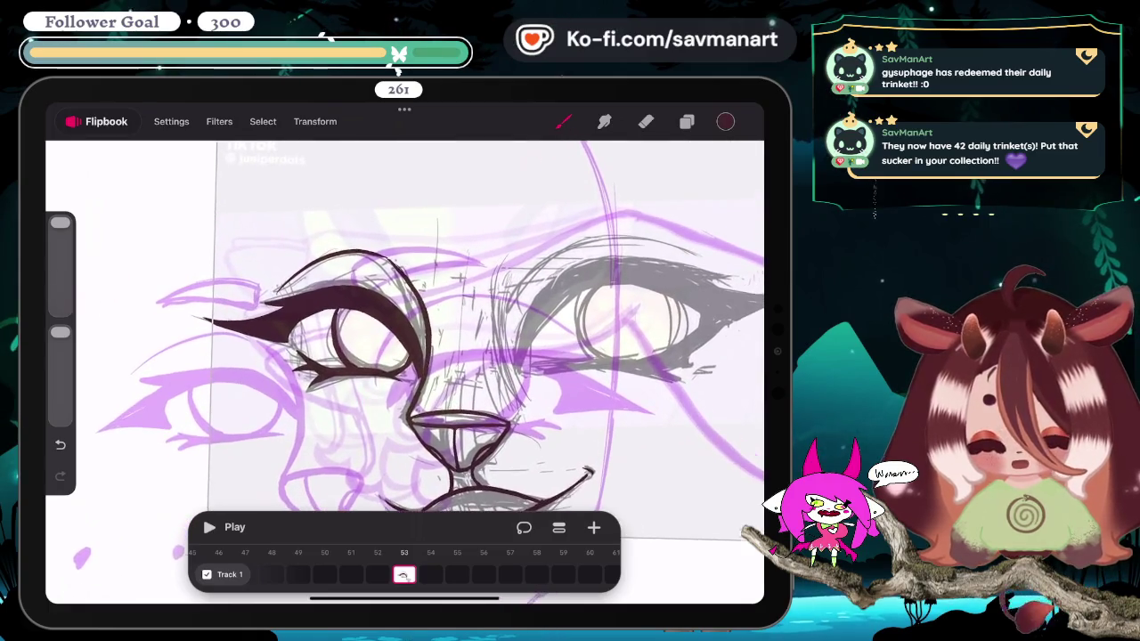
scroll(410, 356, up, 1)
scroll(427, 338, down, 3)
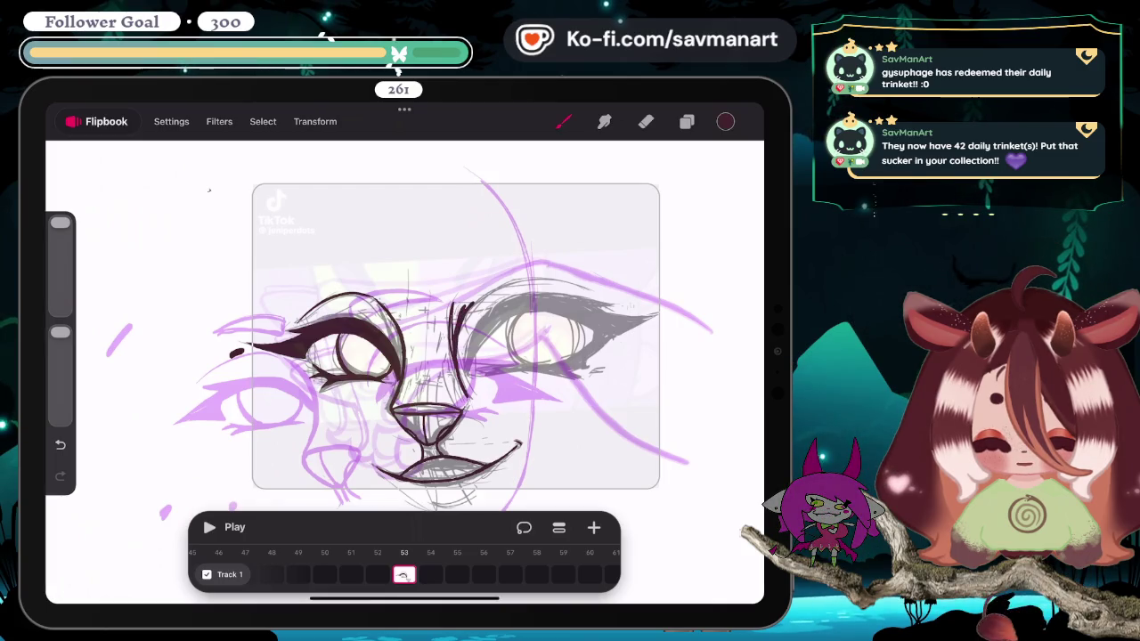
Step: Erase part of a dark stroke on the face
key(e)
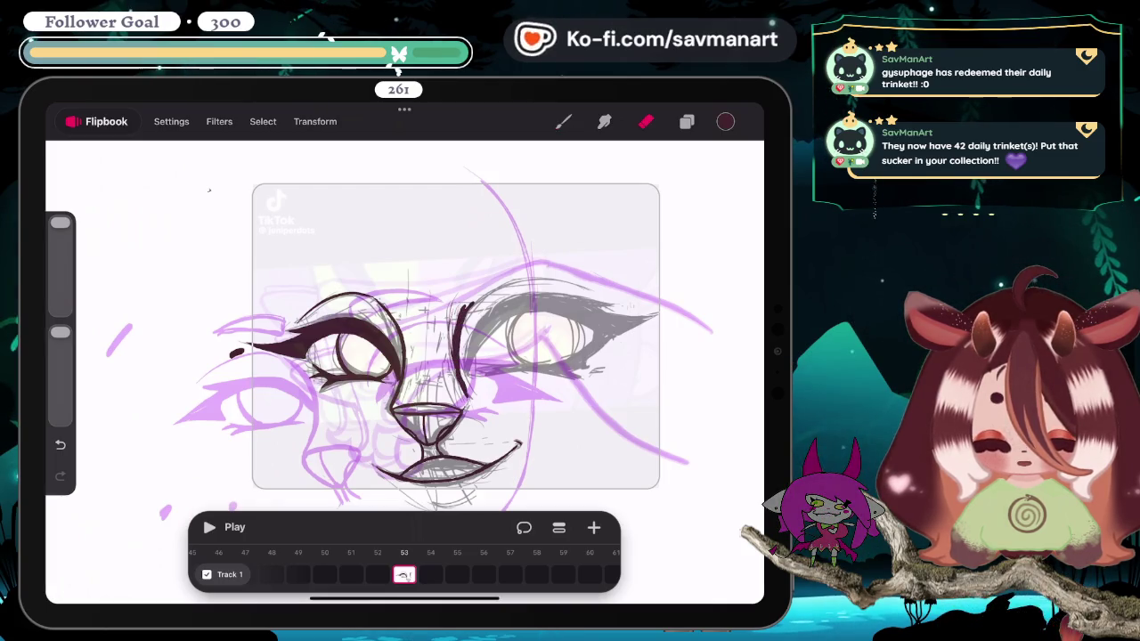
drag(463, 308, 454, 379)
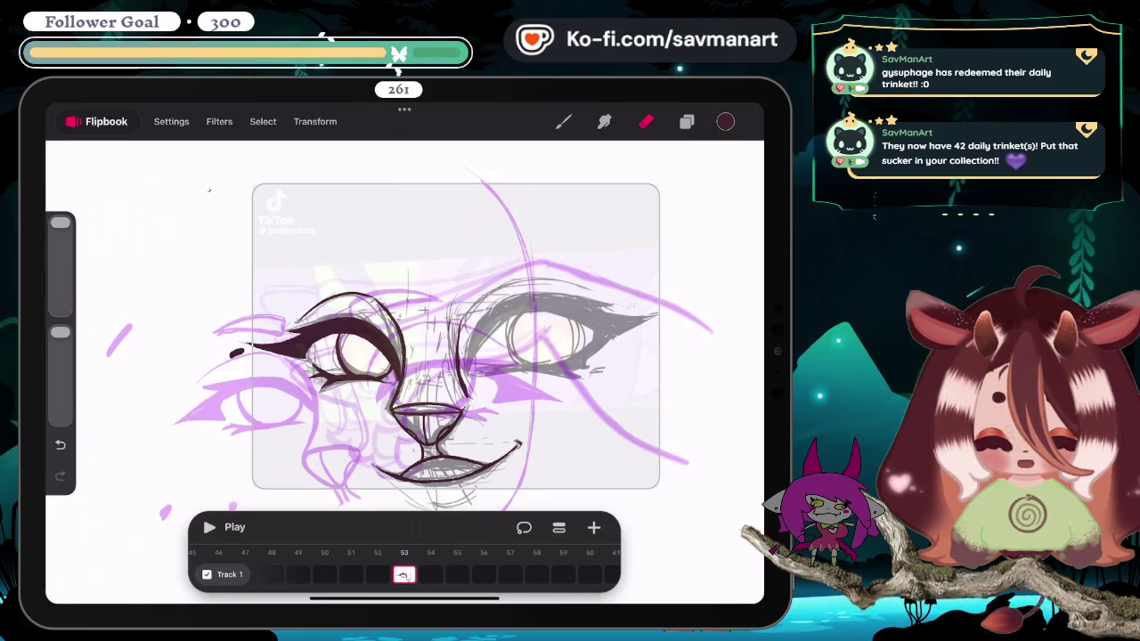
key(b)
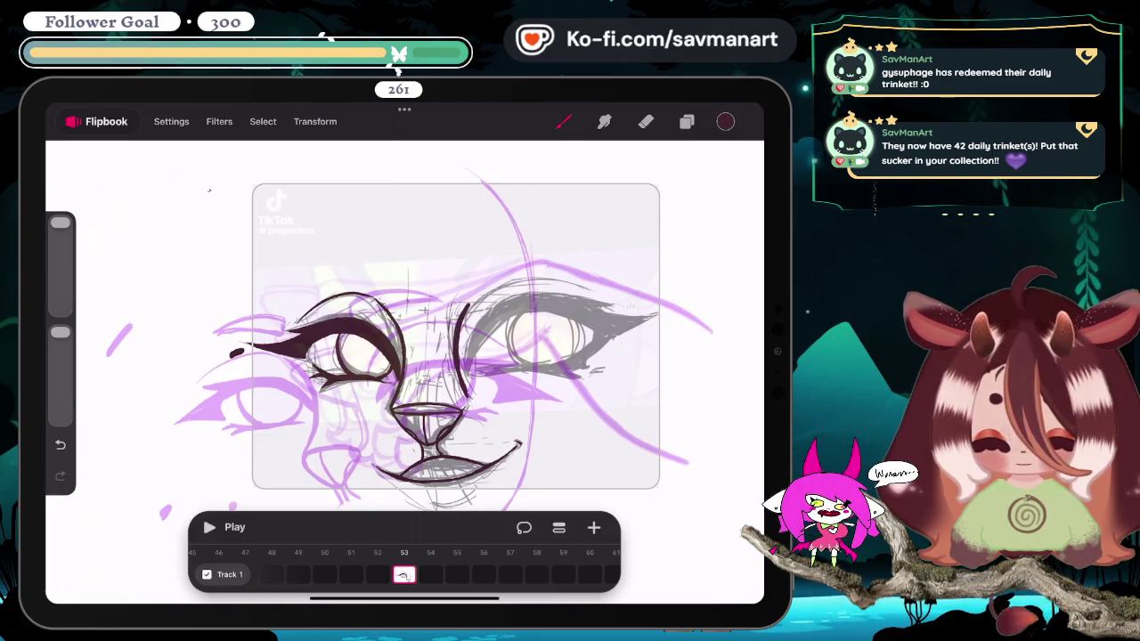
key(e)
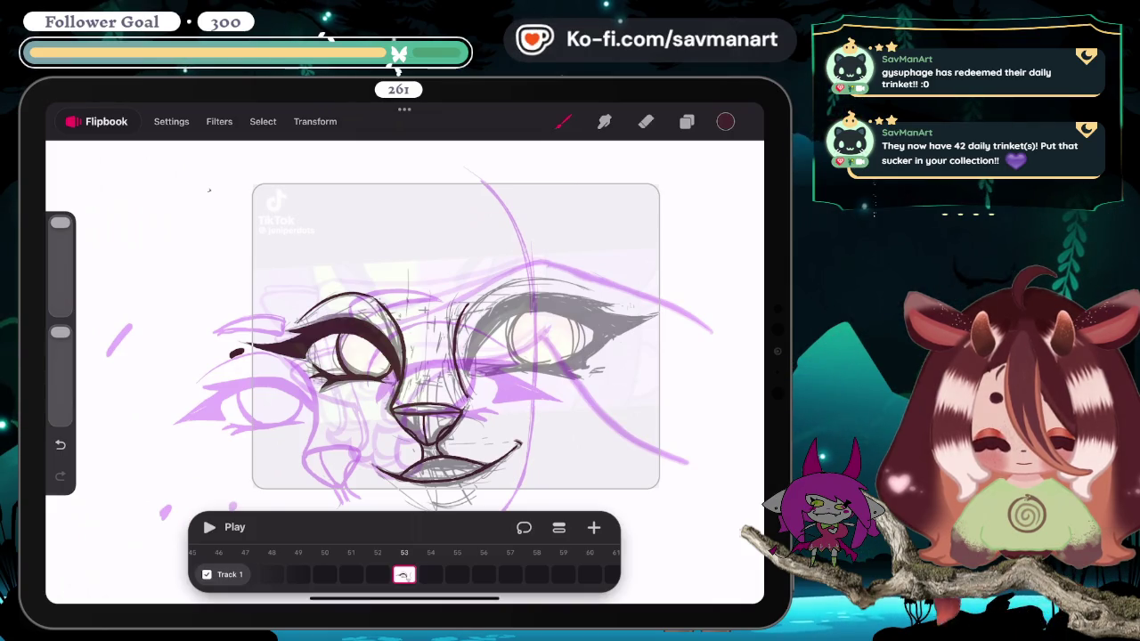
key(e)
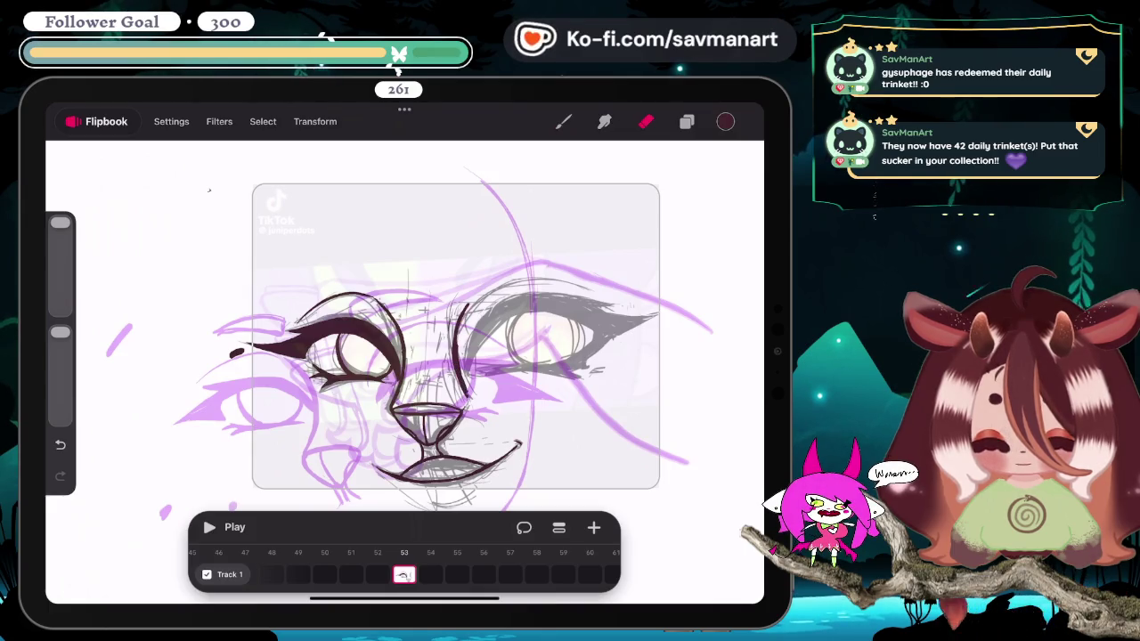
scroll(405, 356, up, 3)
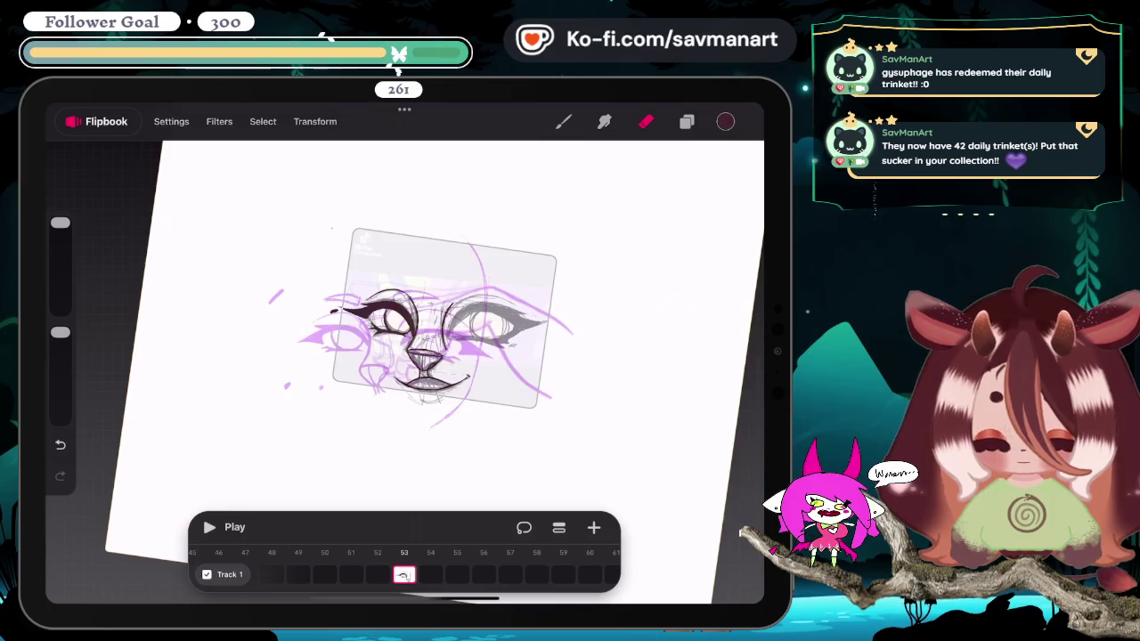
scroll(405, 357, up, 5)
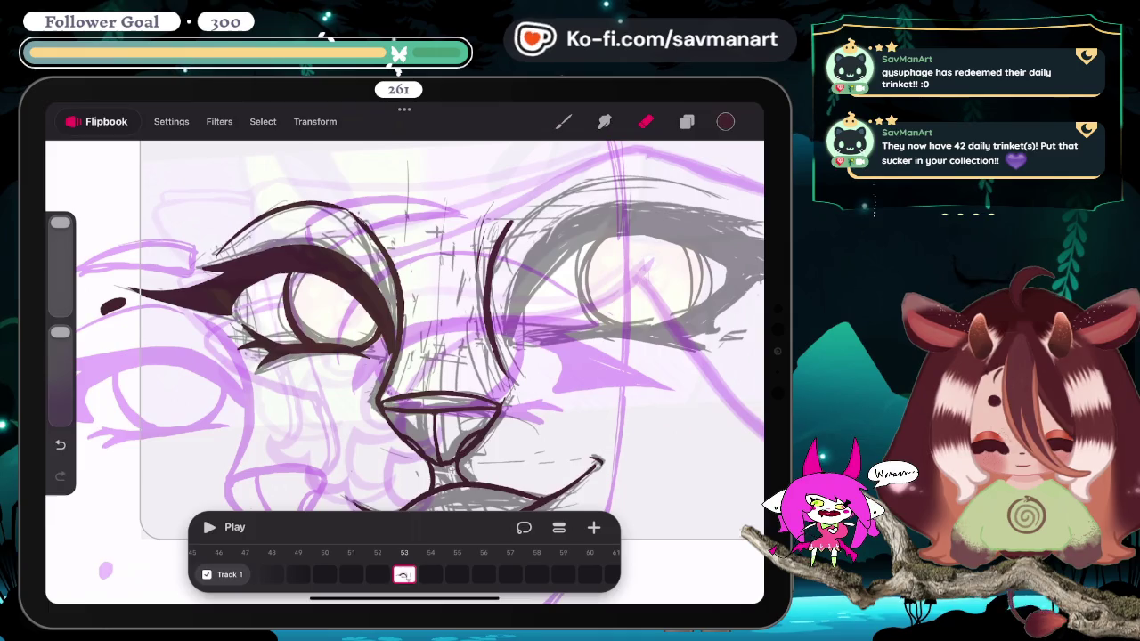
scroll(405, 338, down, 3)
scroll(405, 338, down, 3)
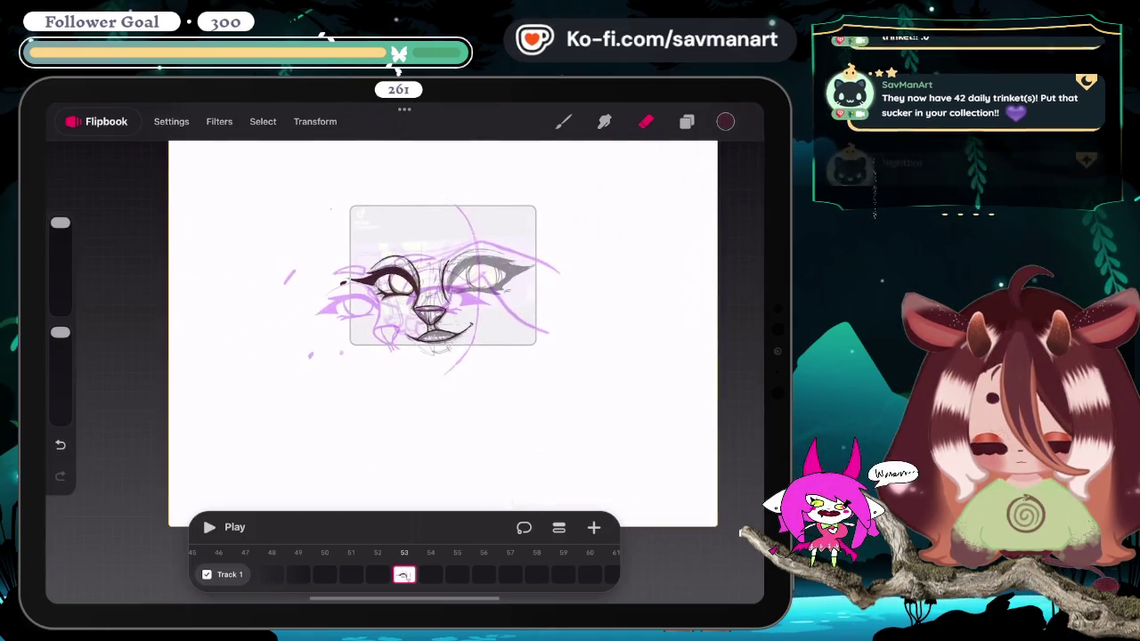
scroll(258, 227, up, 5)
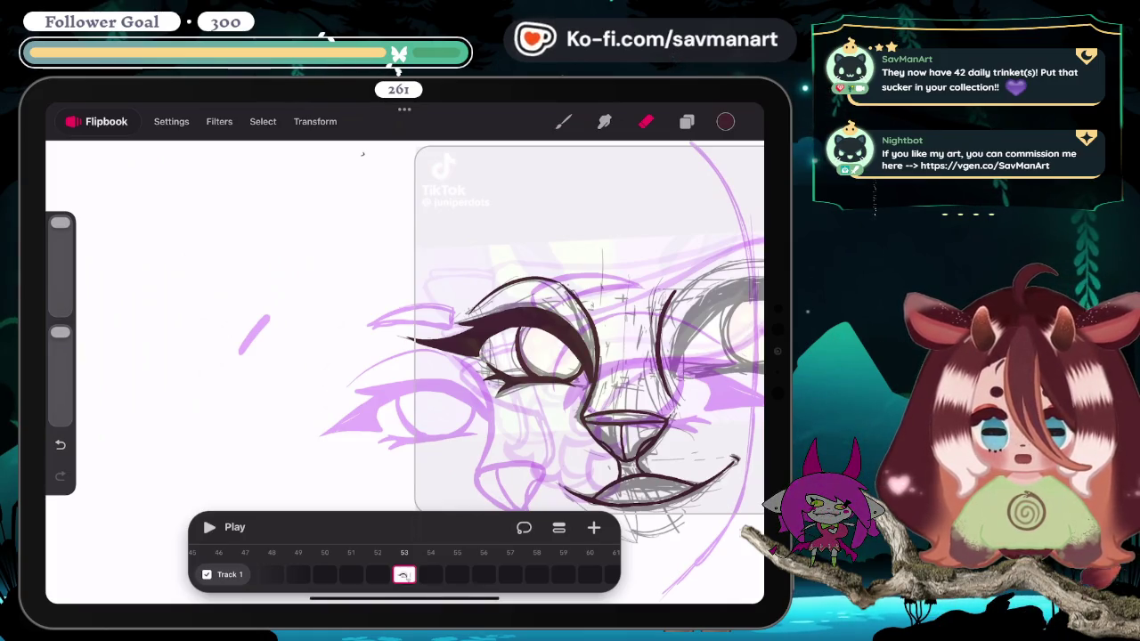
scroll(472, 293, down, 2)
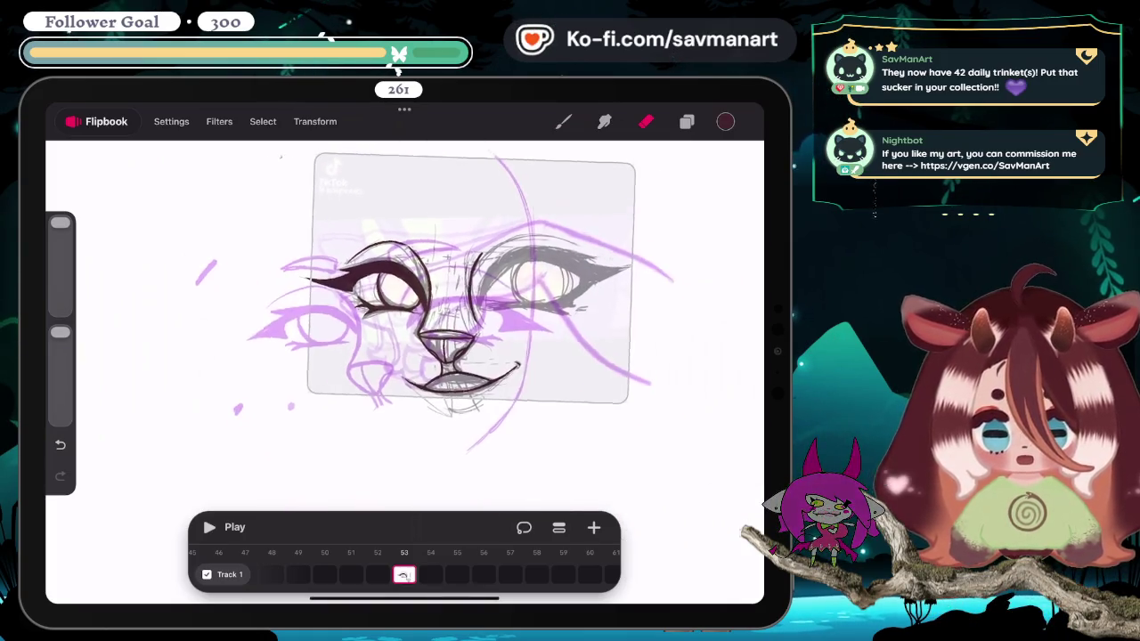
scroll(446, 294, down, 2)
scroll(445, 294, up, 3)
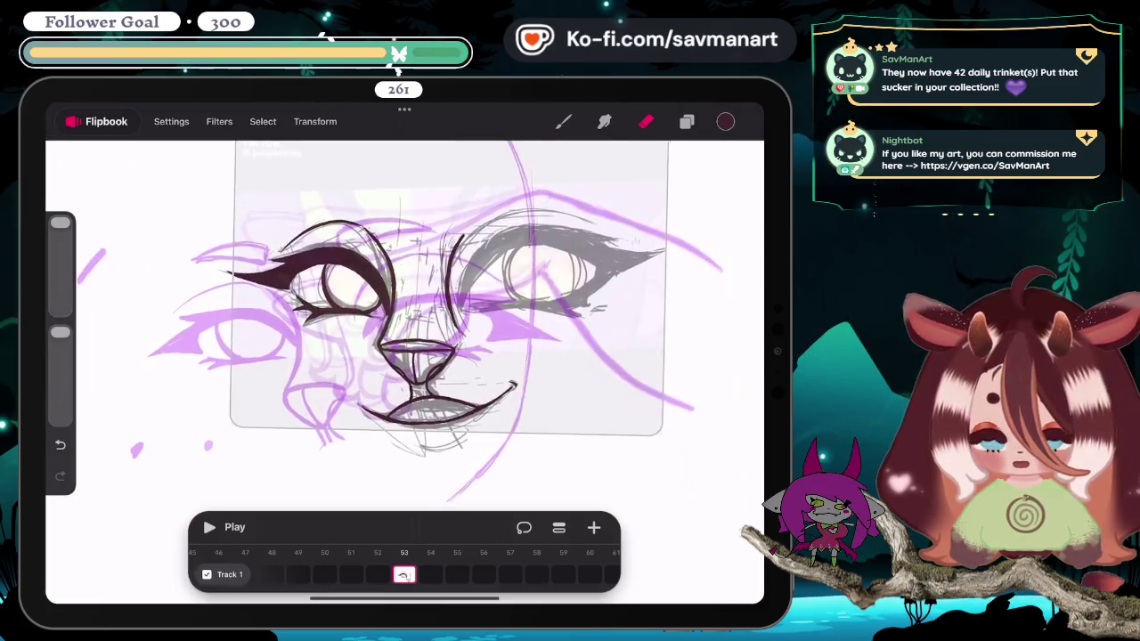
scroll(401, 303, down, 3)
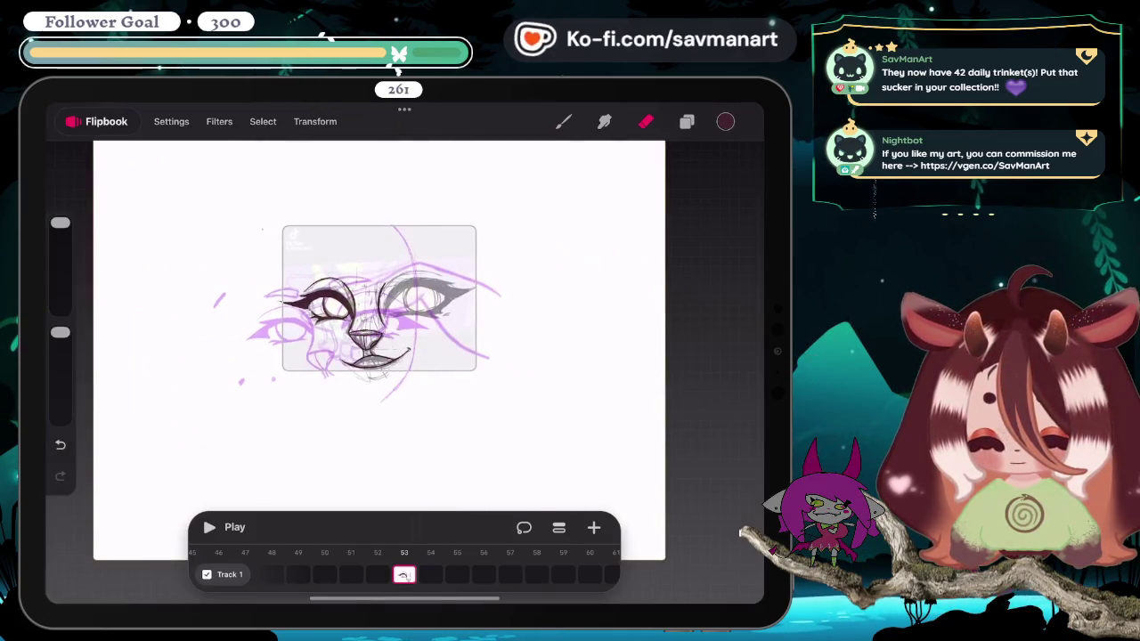
scroll(401, 320, up, 5)
Step: Ink the right eye's upper lash line in thick dark brown, tapering to a pointed wing
click(563, 121)
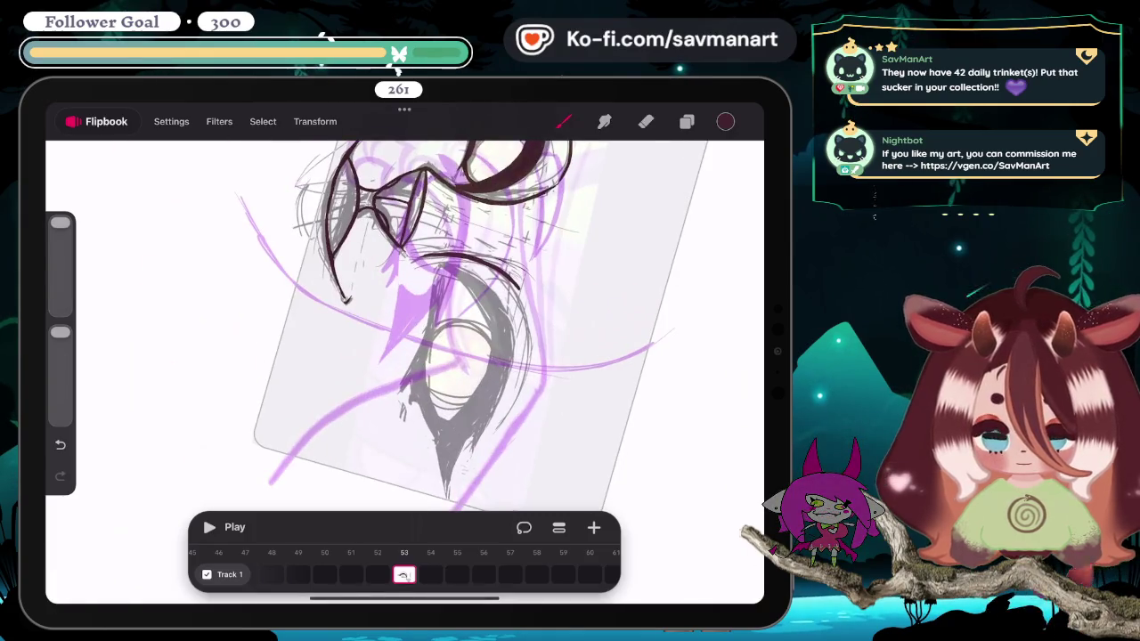
scroll(481, 325, down, 2)
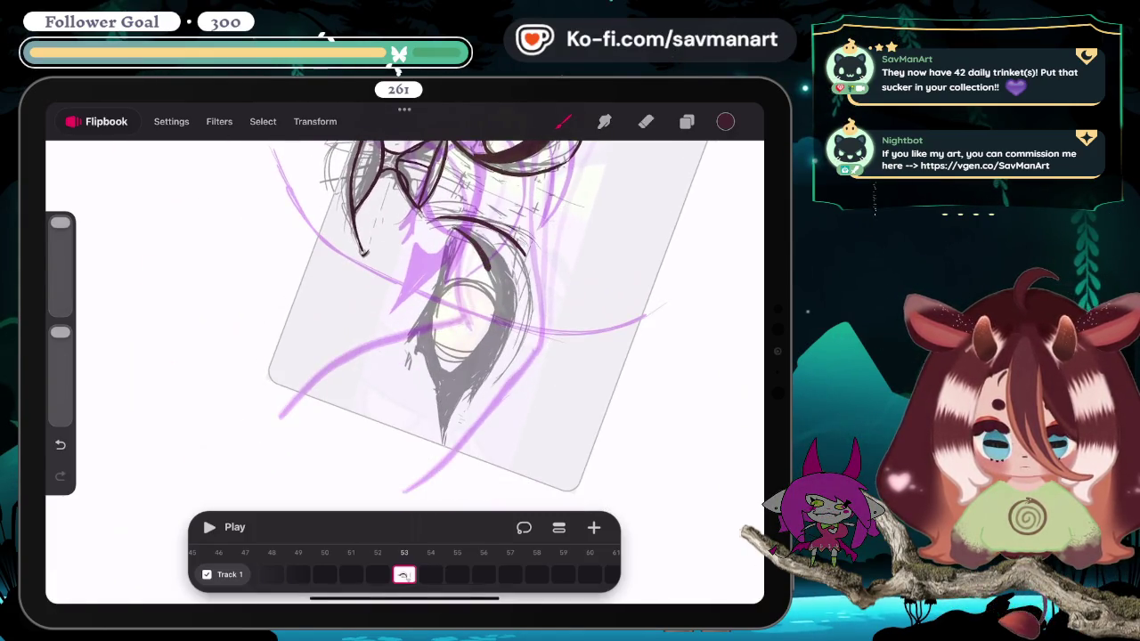
drag(488, 267, 494, 312)
mouse_move(481, 351)
mouse_down()
mouse_move(440, 387)
mouse_move(439, 458)
mouse_up()
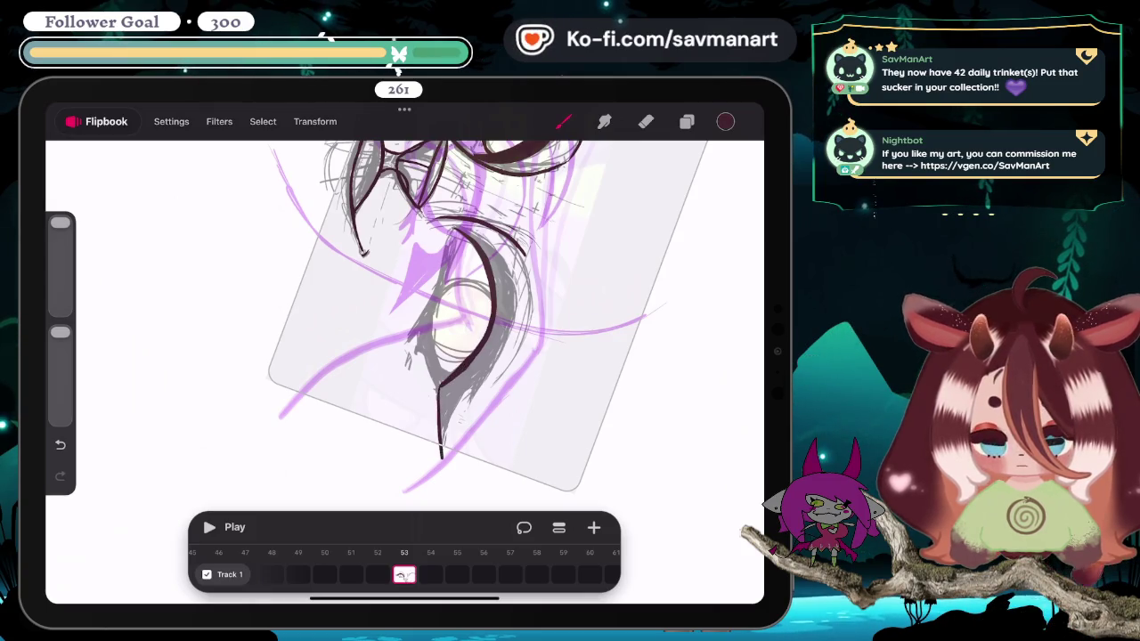
drag(470, 392, 443, 456)
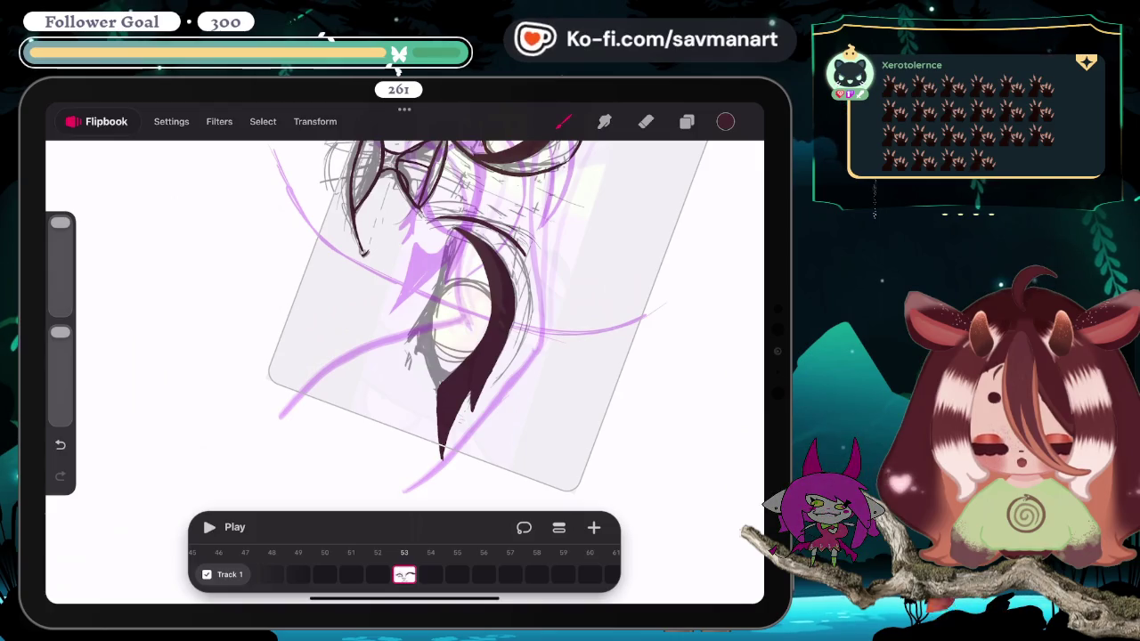
scroll(405, 356, down, 5)
scroll(428, 267, up, 3)
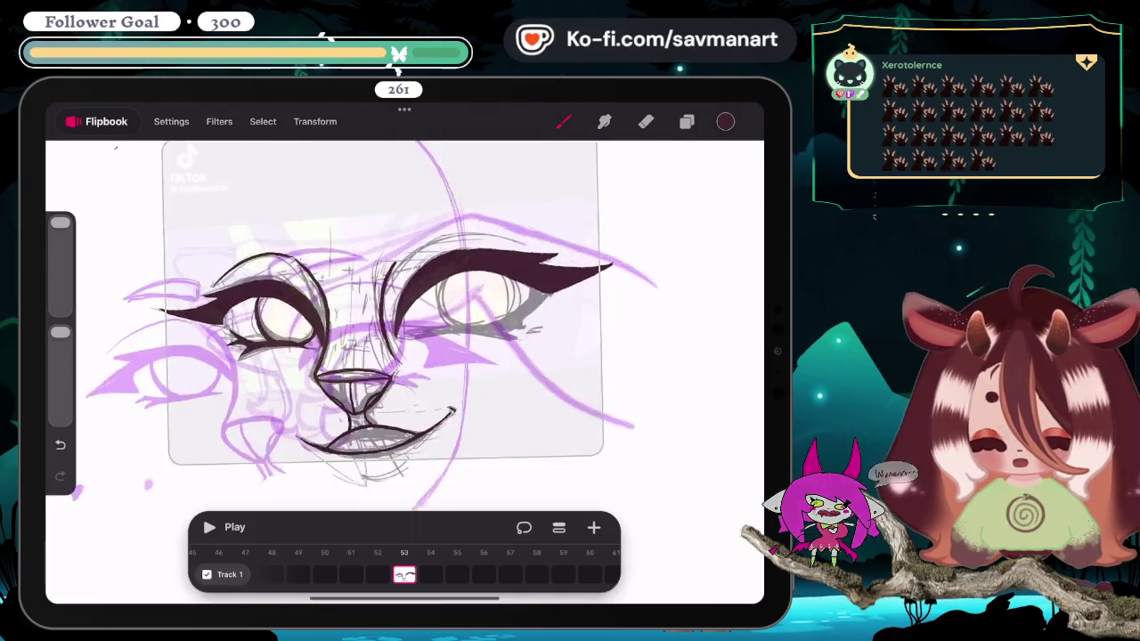
Step: Thicken the right eye's dark lash line with an extra stroke
scroll(427, 268, up, 3)
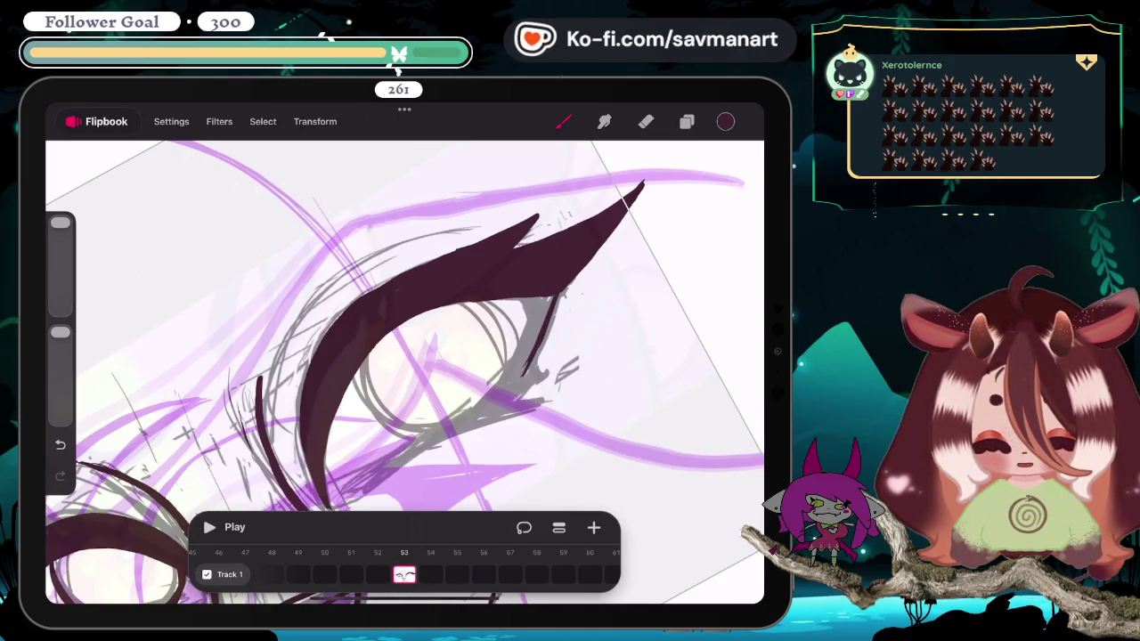
drag(534, 299, 522, 372)
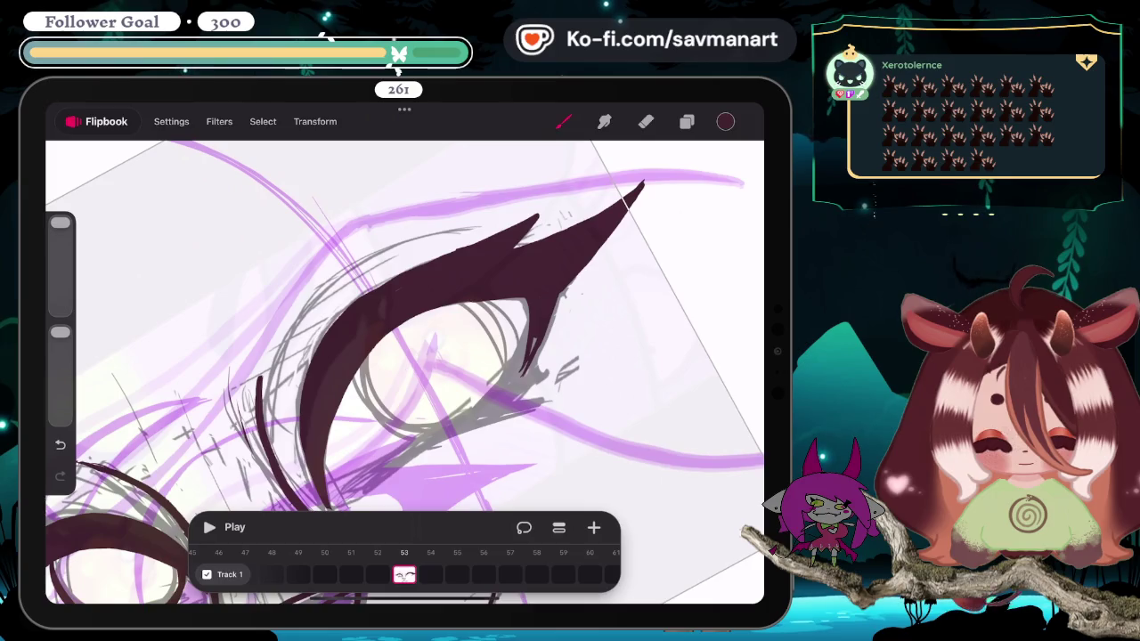
scroll(400, 356, down, 5)
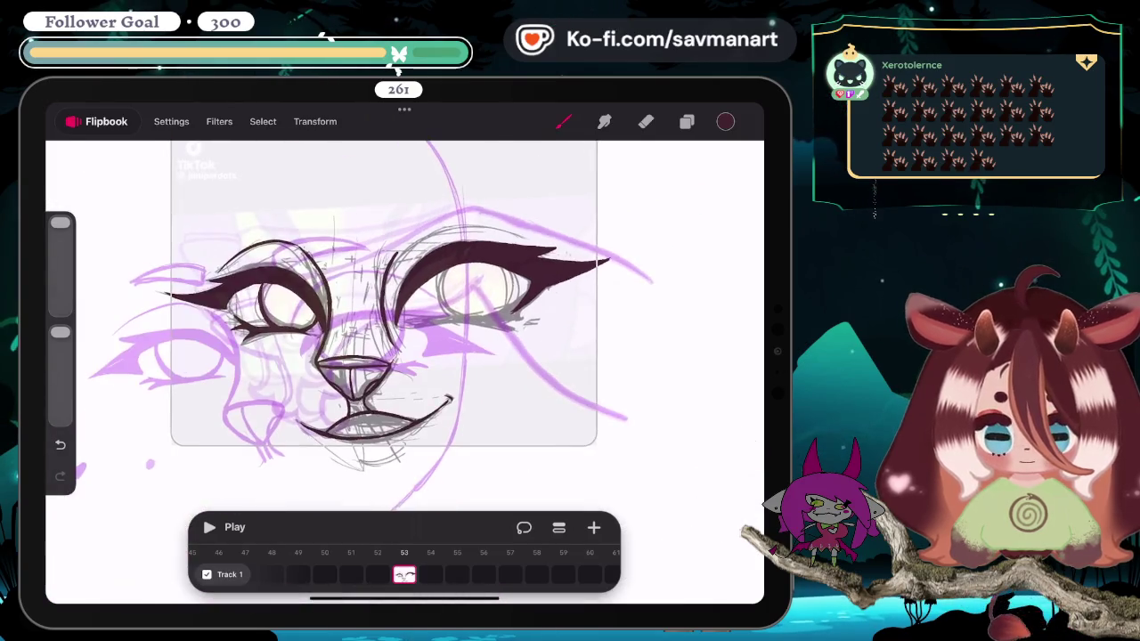
scroll(400, 356, down, 3)
scroll(517, 356, up, 2)
scroll(517, 356, up, 3)
scroll(517, 356, up, 3)
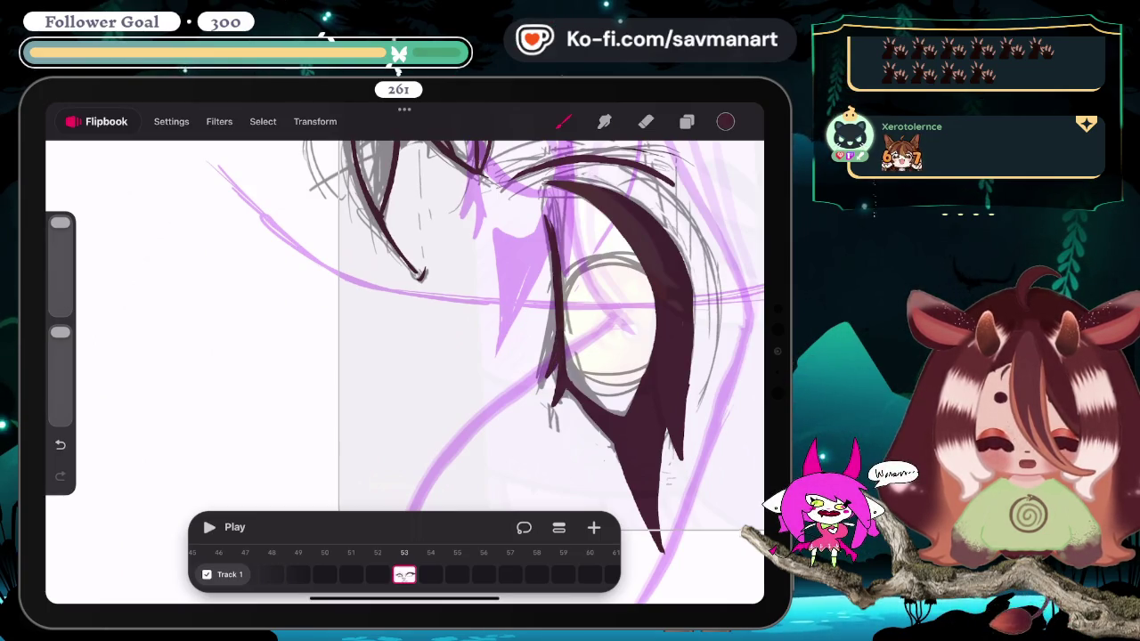
scroll(404, 372, down, 3)
scroll(404, 372, up, 3)
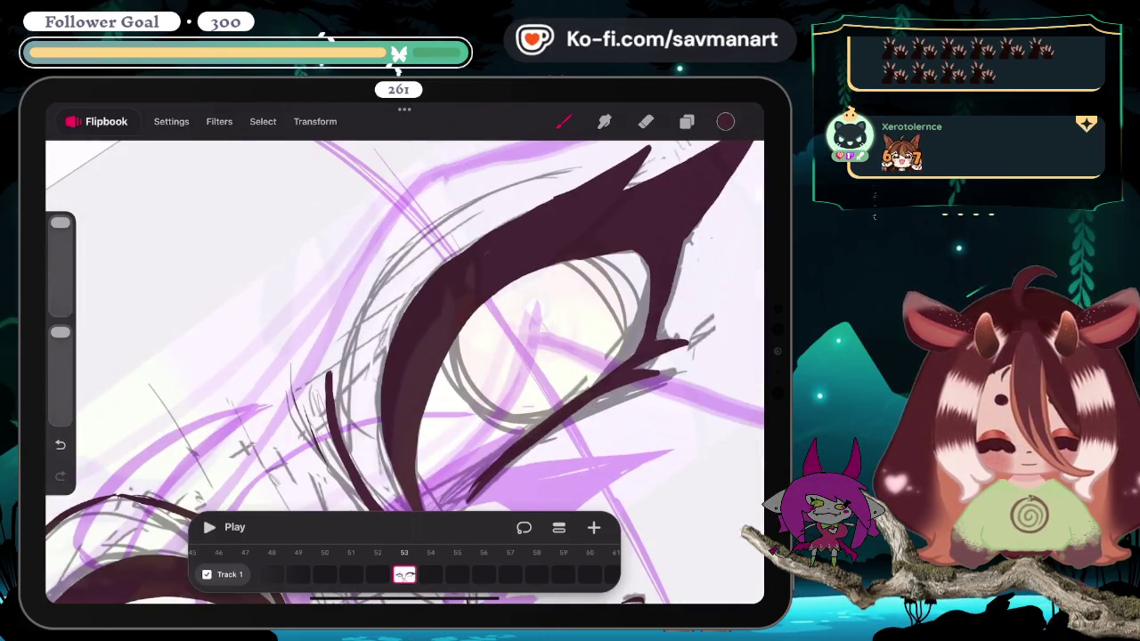
scroll(404, 371, down, 2)
scroll(404, 371, up, 3)
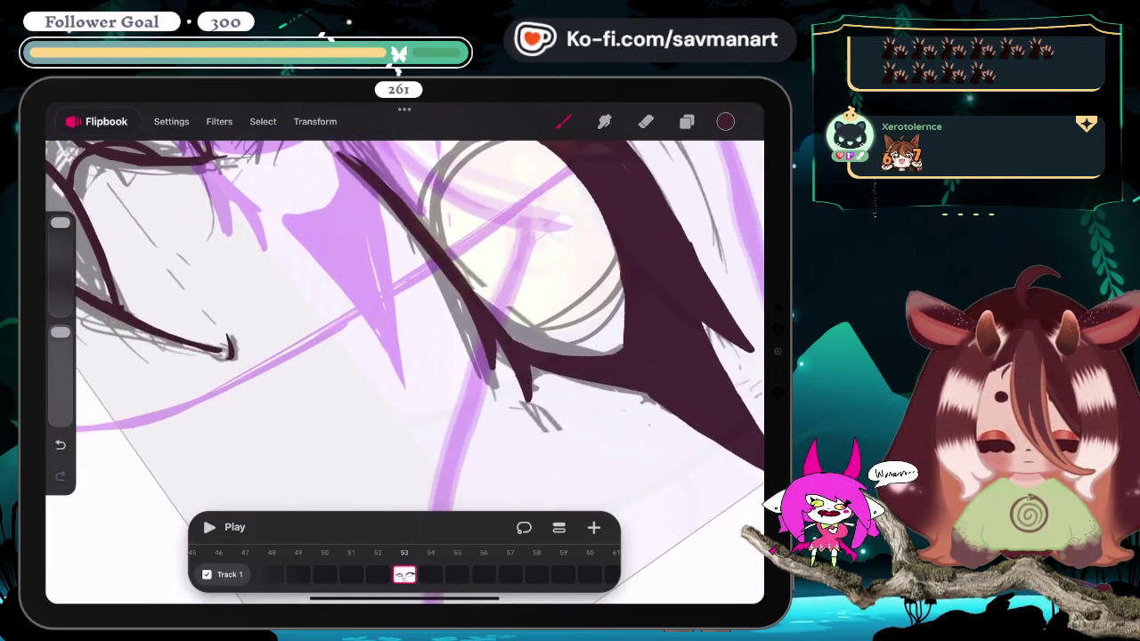
Step: Switch to the eraser and undo the stray stroke near the right eye outline
click(645, 121)
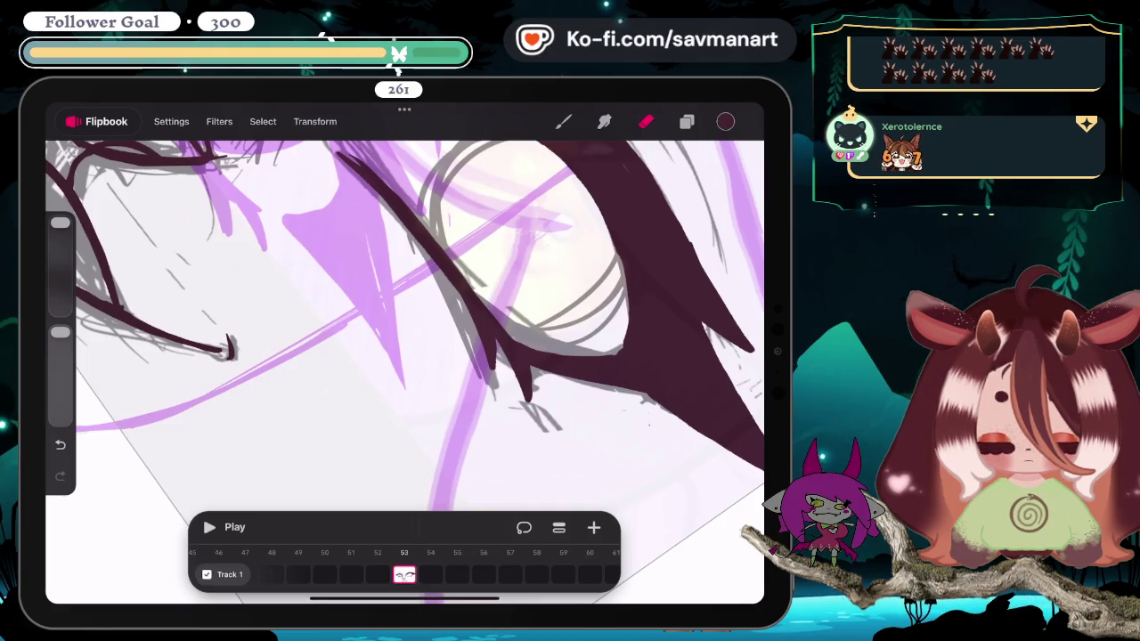
key(ctrl+z)
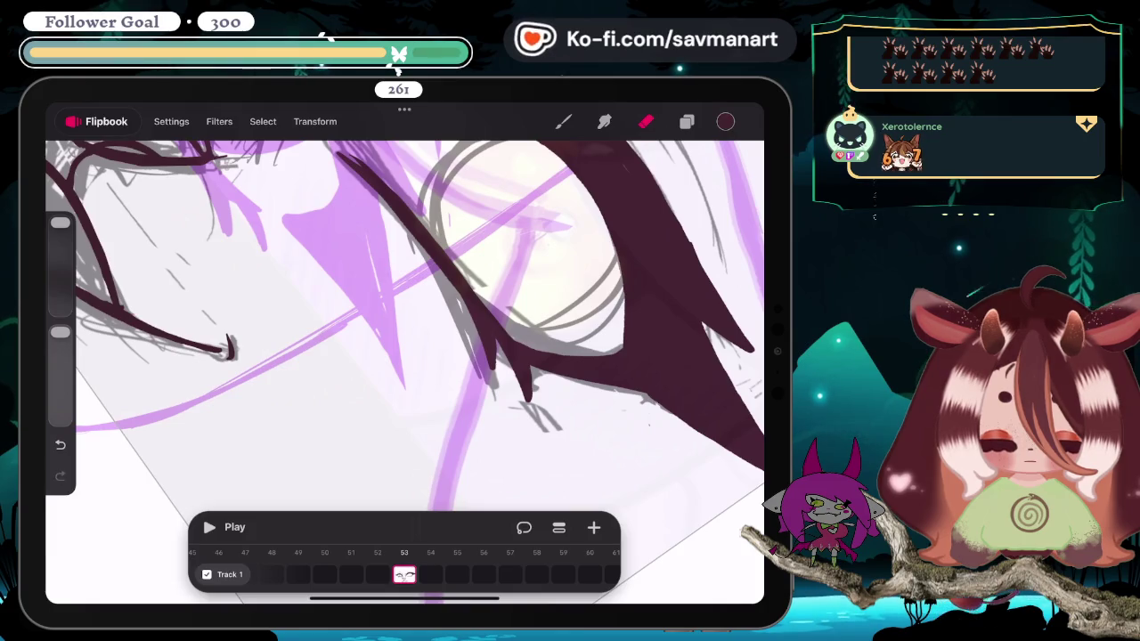
scroll(405, 371, down, 5)
scroll(404, 372, down, 3)
scroll(404, 372, down, 2)
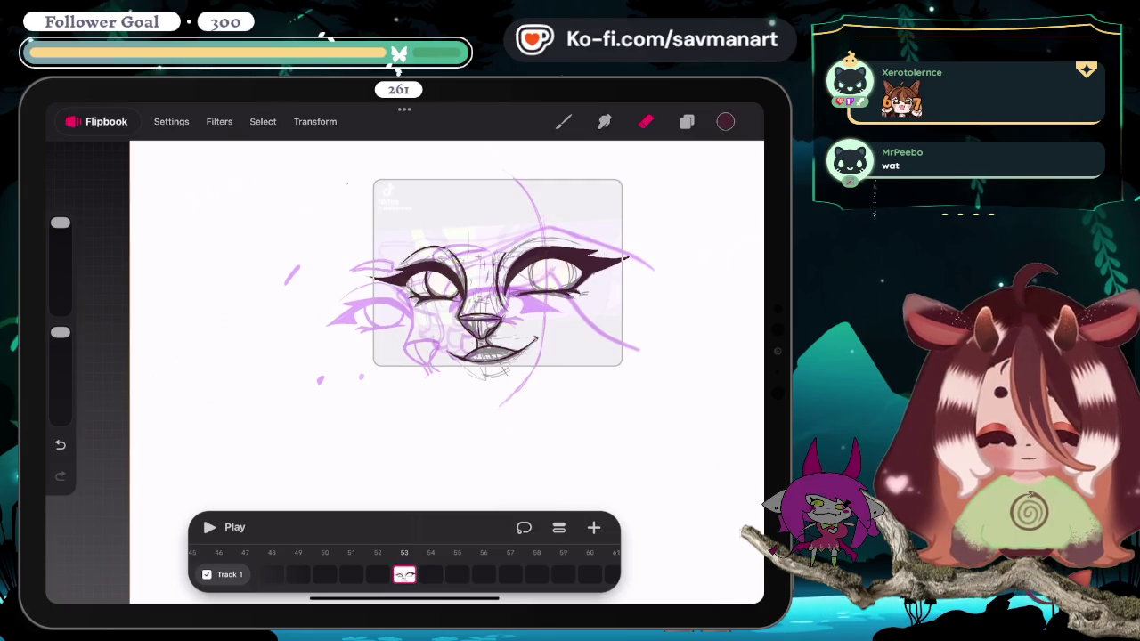
Step: Add a short dark stroke on the forehead above the nose, between the inked eyes
scroll(534, 236, up, 5)
scroll(534, 236, up, 3)
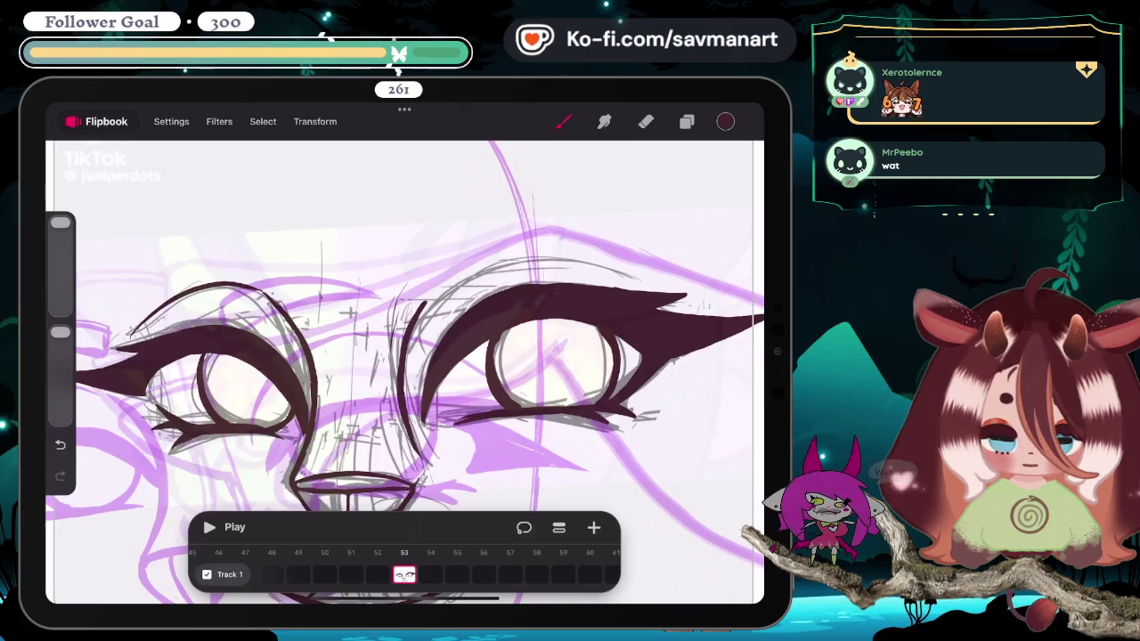
scroll(404, 356, down, 5)
scroll(405, 356, down, 3)
scroll(467, 307, up, 3)
scroll(467, 307, up, 5)
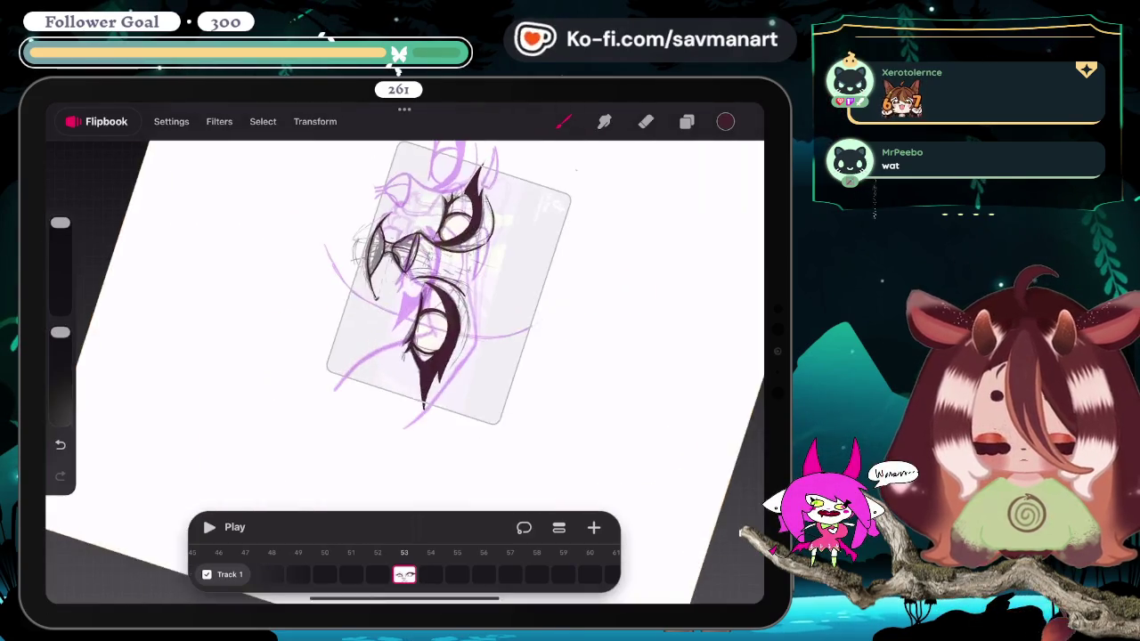
scroll(467, 307, up, 3)
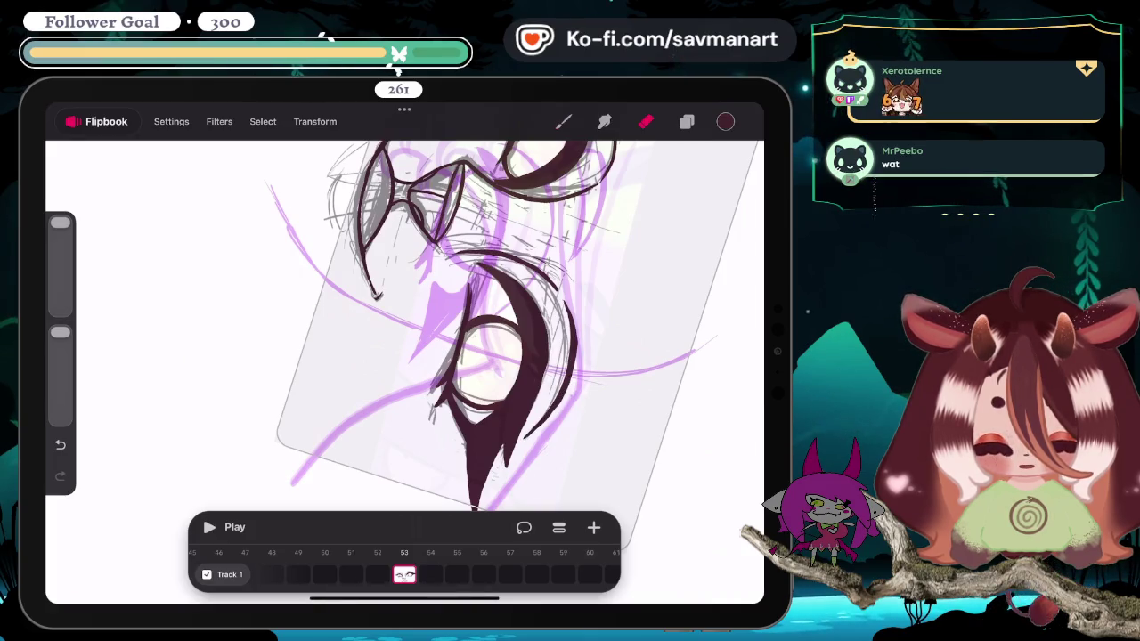
key(b)
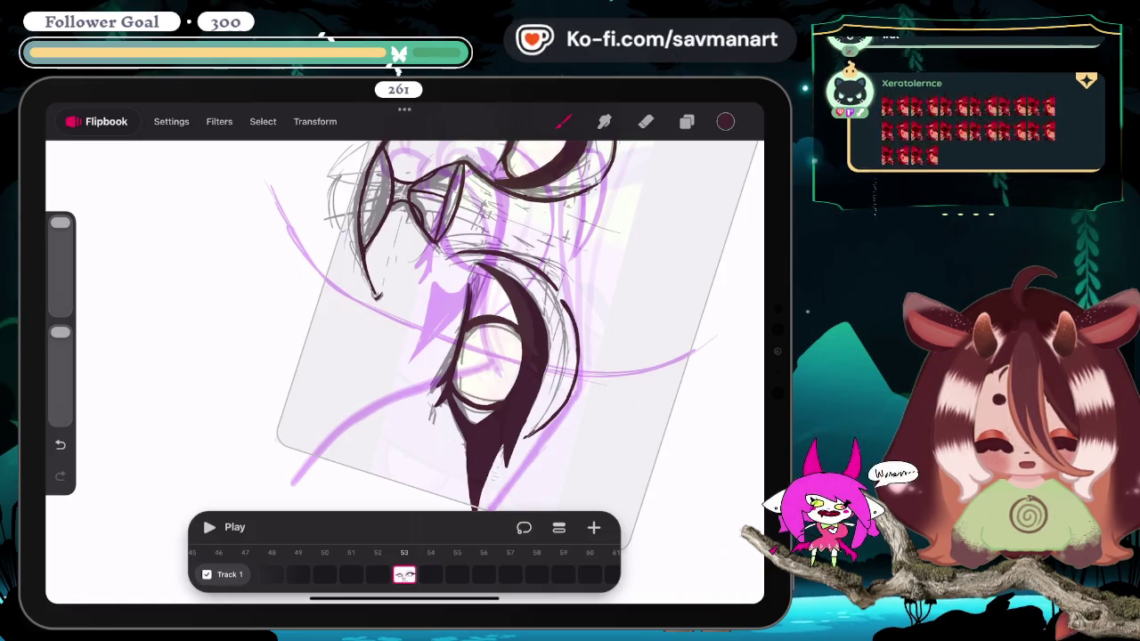
scroll(480, 347, down, 5)
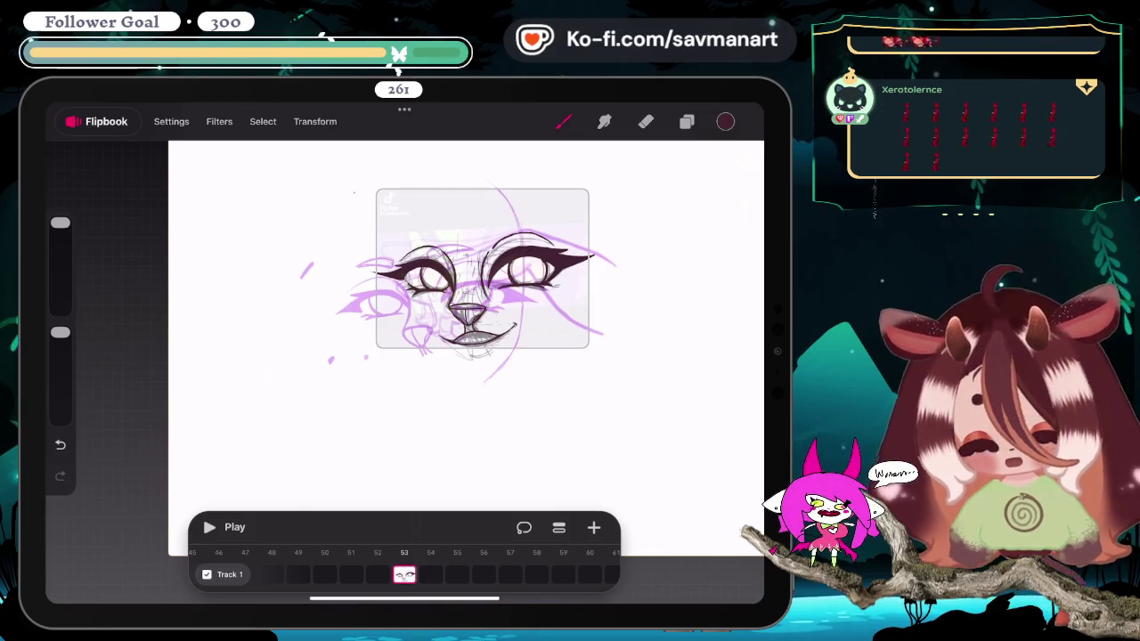
scroll(481, 285, up, 5)
scroll(405, 374, up, 2)
Step: Undo the latest stroke, return to the brush, and flip briefly through neighbouring frames
key(e)
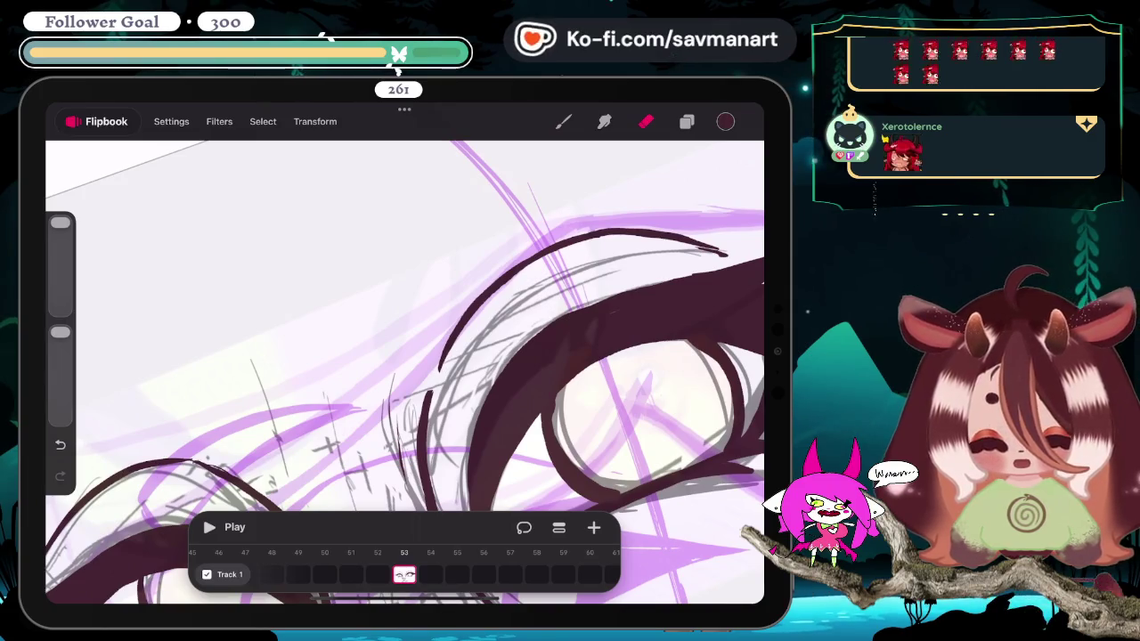
scroll(405, 371, down, 5)
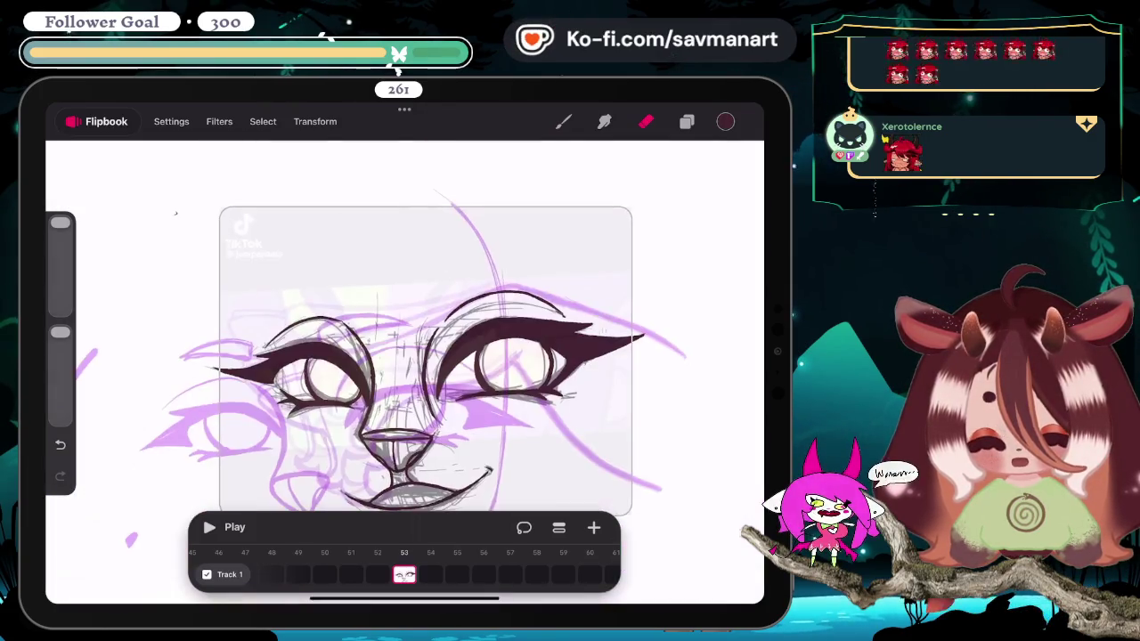
scroll(405, 357, up, 5)
scroll(405, 356, down, 5)
key(ctrl+z)
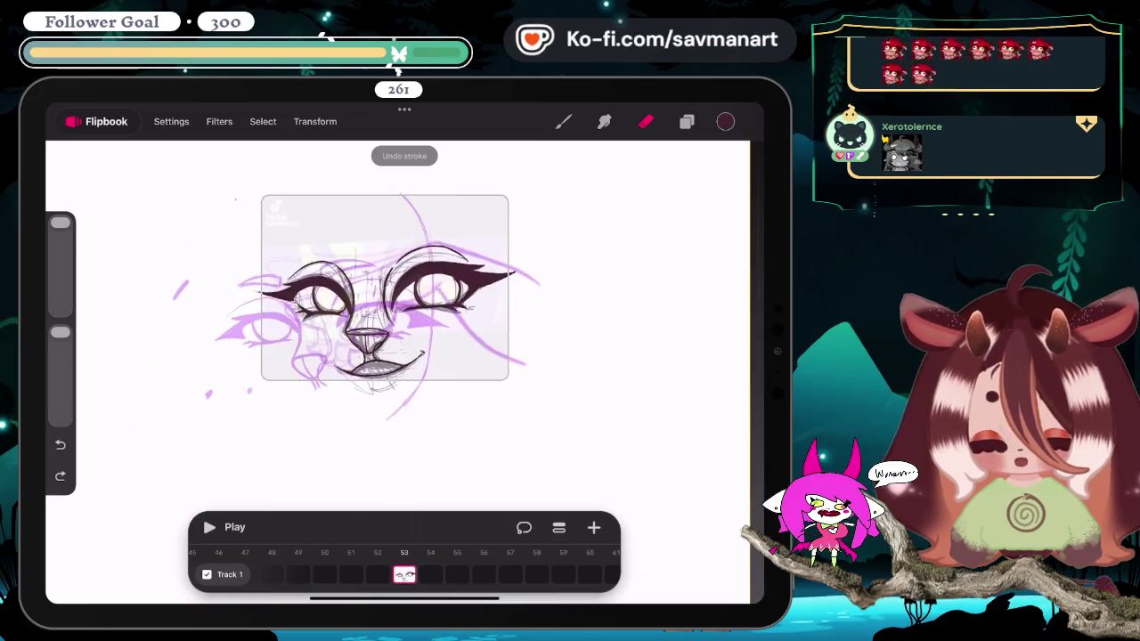
scroll(405, 356, up, 2)
scroll(405, 294, down, 2)
key(b)
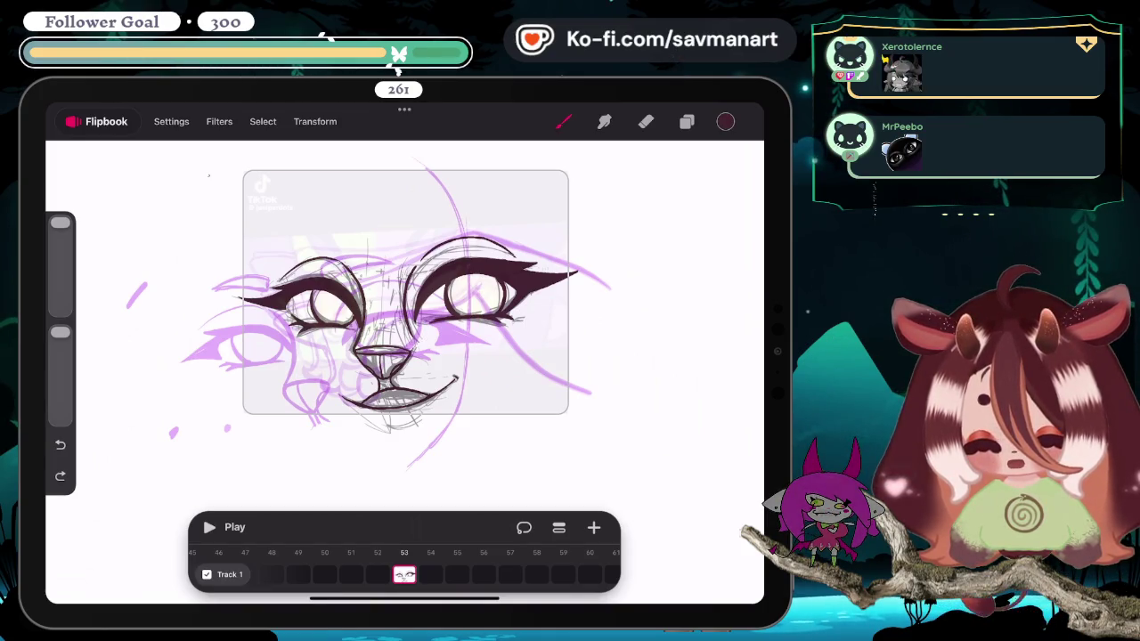
mouse_move(403, 574)
mouse_down()
mouse_move(342, 574)
mouse_move(509, 575)
mouse_up()
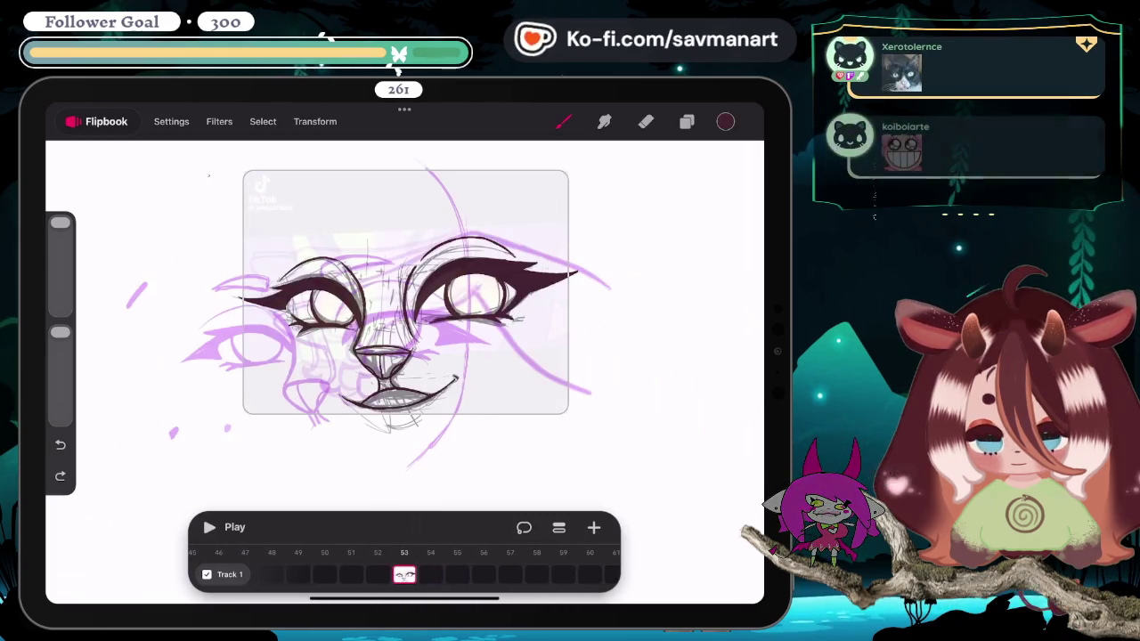
scroll(405, 357, up, 3)
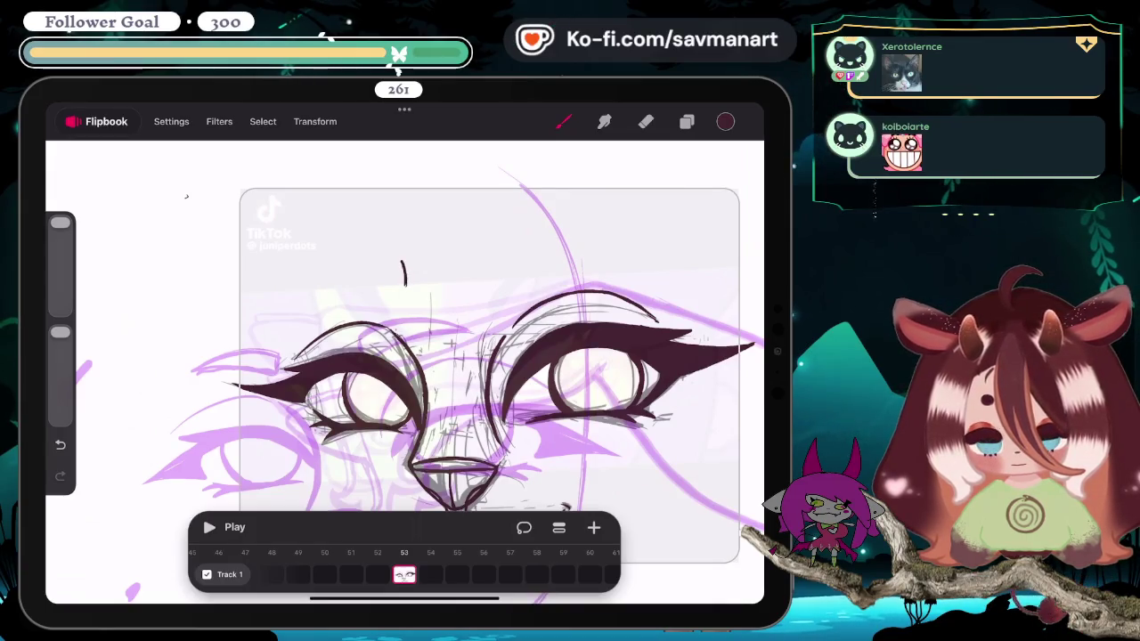
Step: Draw a thin dark curved eyebrow above the left eye
key(ctrl+z)
scroll(405, 357, up, 5)
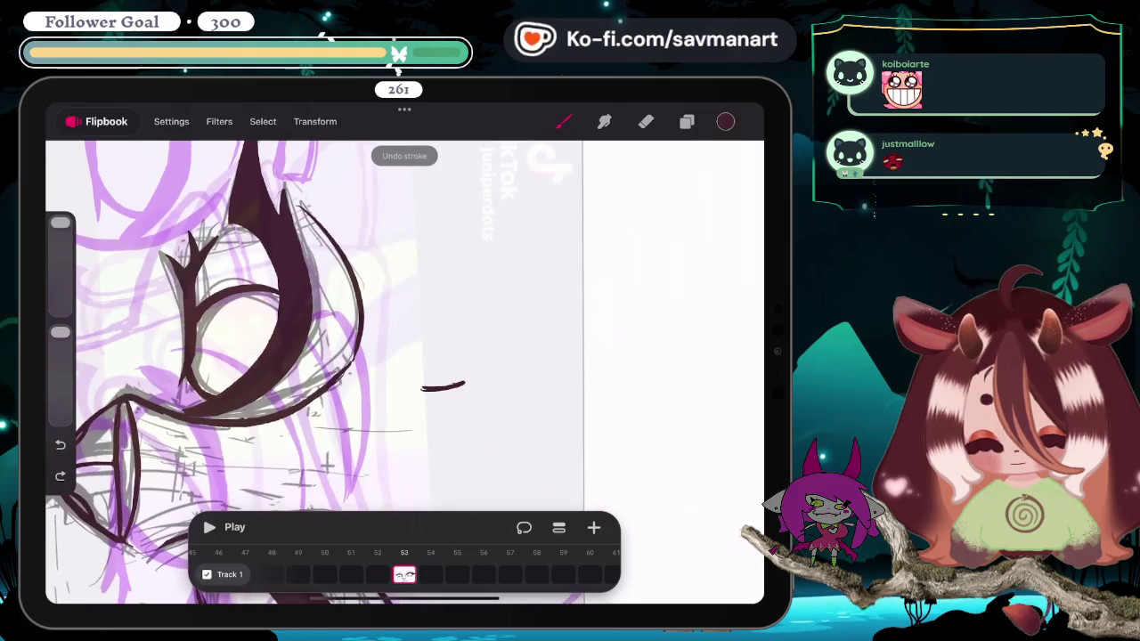
drag(165, 366, 143, 386)
drag(331, 167, 425, 385)
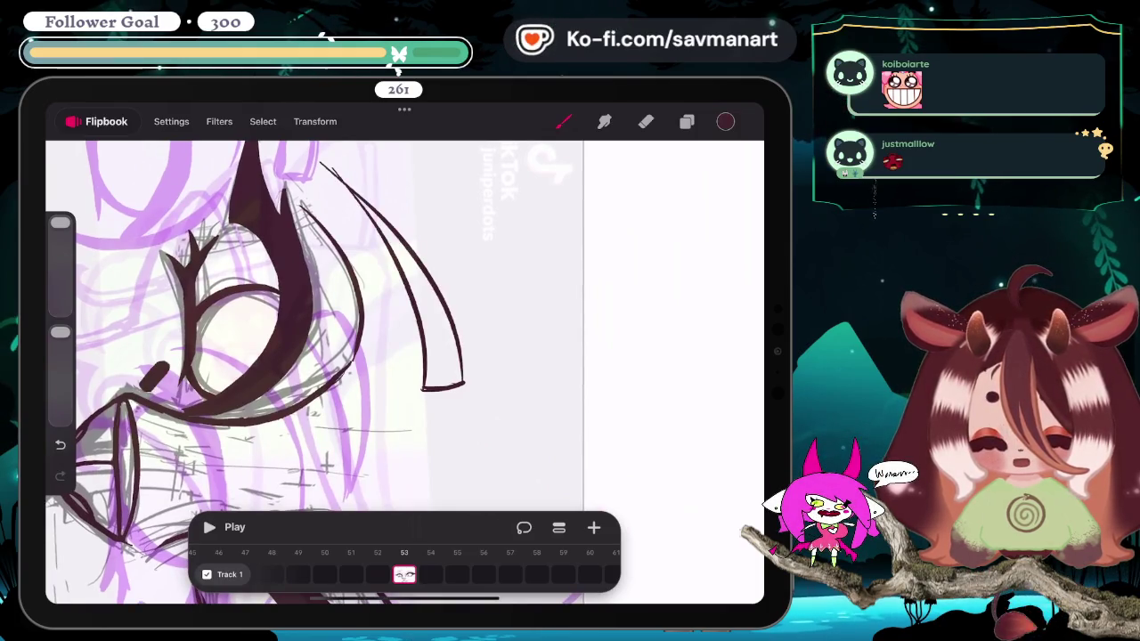
scroll(405, 356, down, 5)
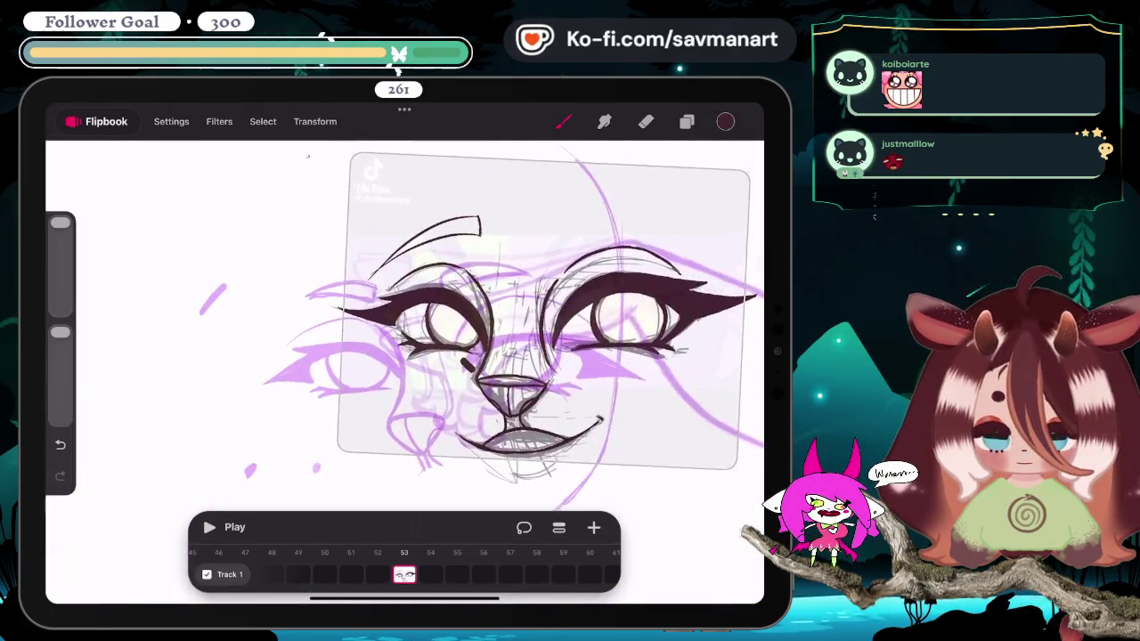
scroll(513, 330, up, 2)
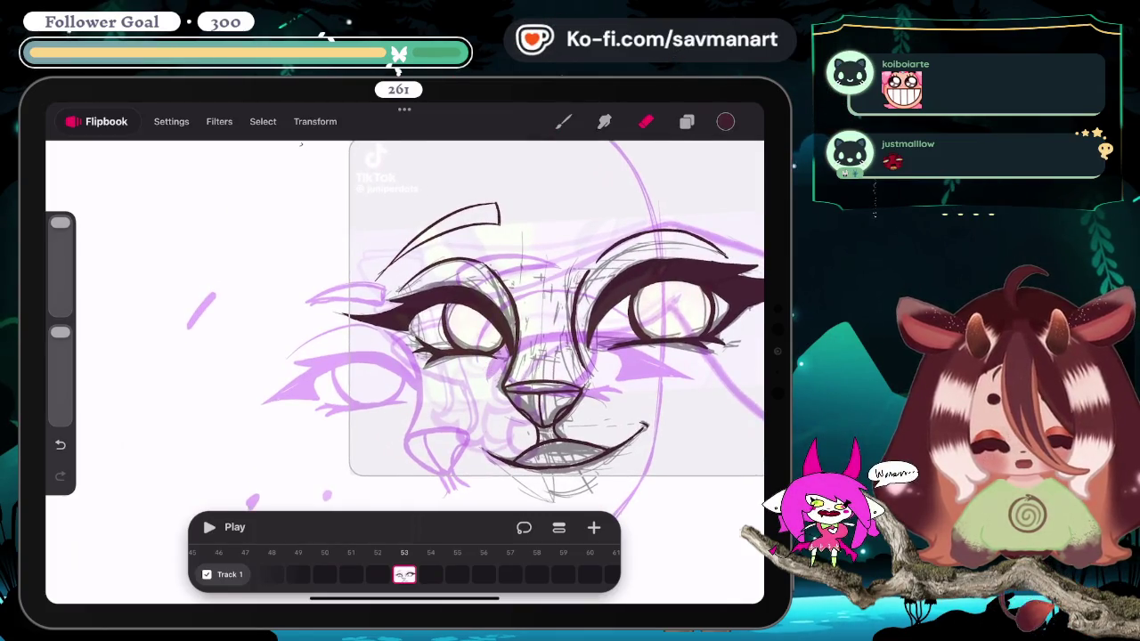
scroll(356, 338, up, 5)
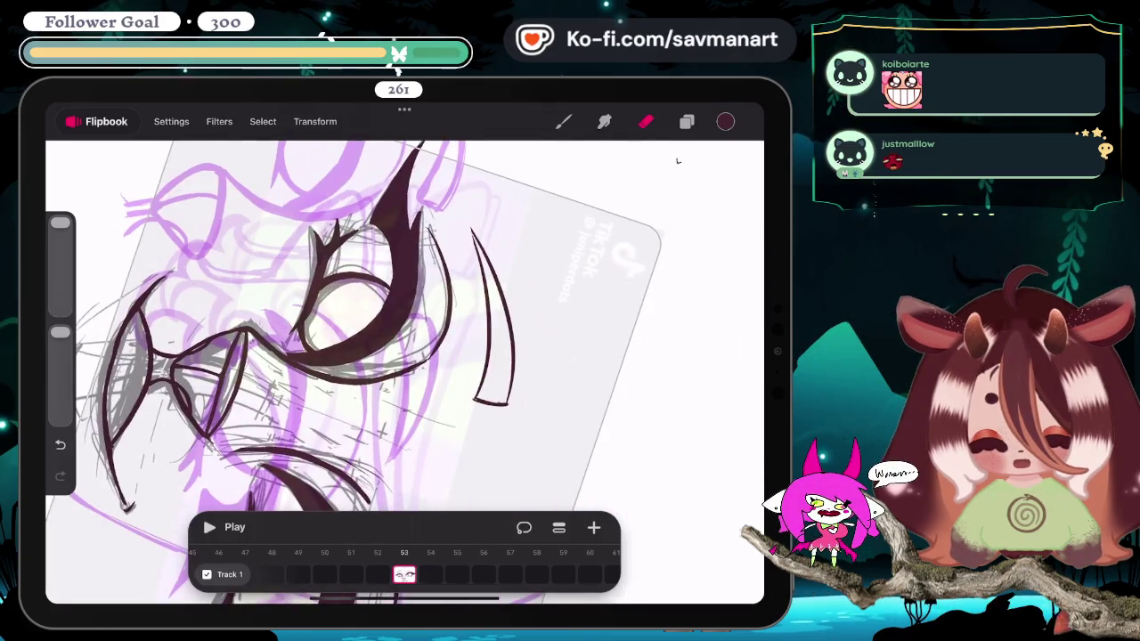
scroll(405, 356, down, 3)
scroll(405, 357, down, 3)
scroll(405, 356, down, 1)
scroll(405, 356, up, 1)
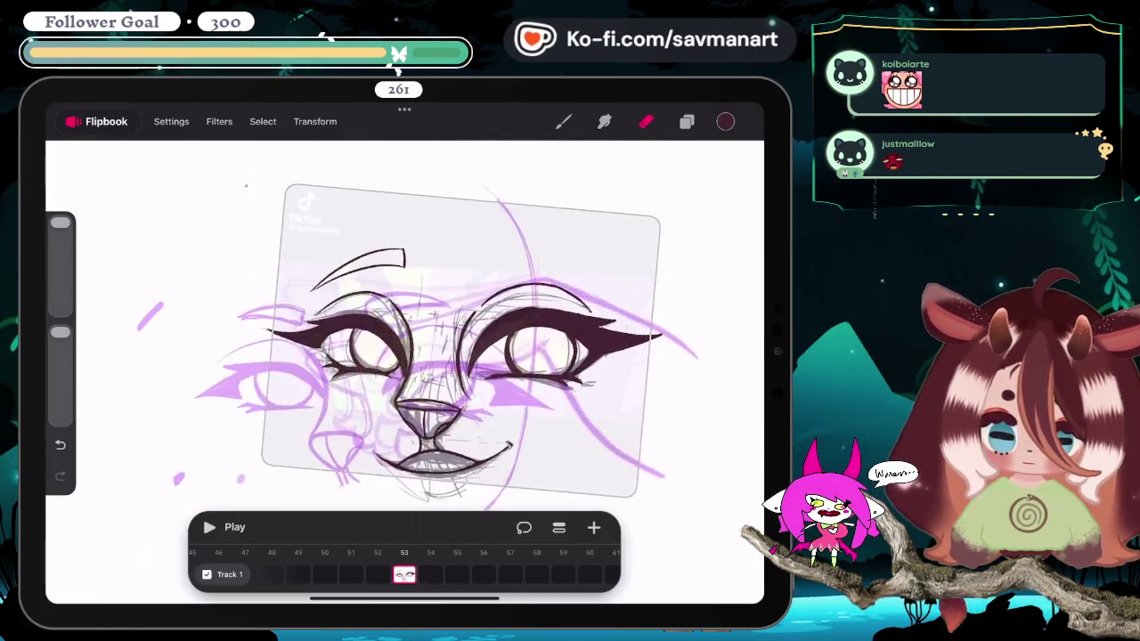
scroll(406, 356, up, 3)
Step: Ink a thin dark eyebrow above the right eye
key(b)
scroll(405, 356, up, 2)
scroll(405, 357, up, 1)
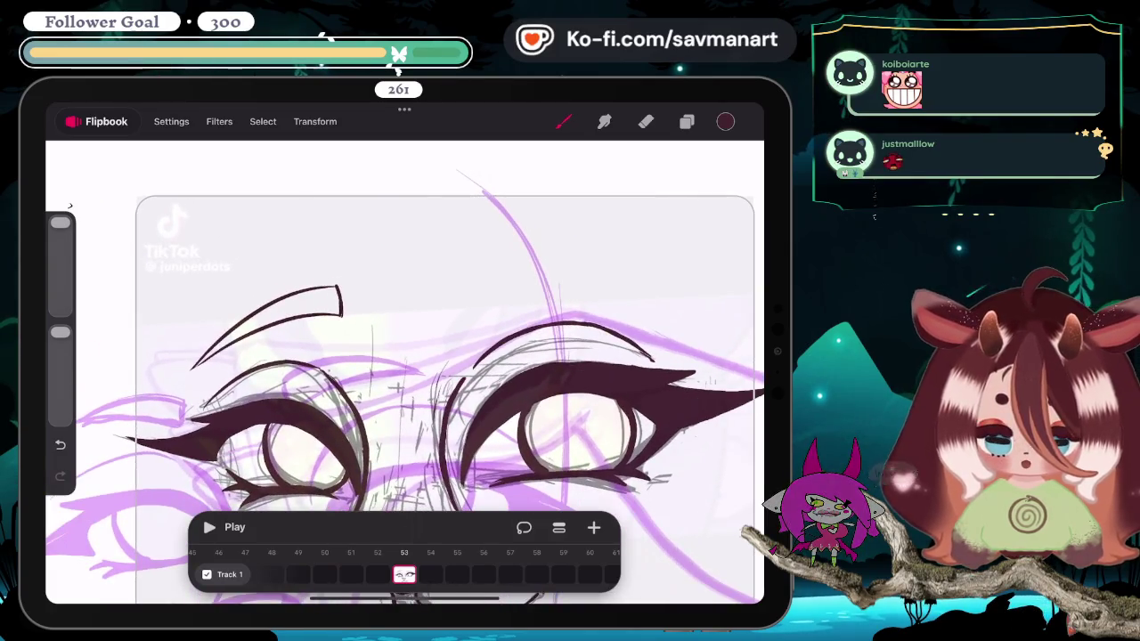
scroll(405, 357, up, 2)
scroll(405, 356, up, 1)
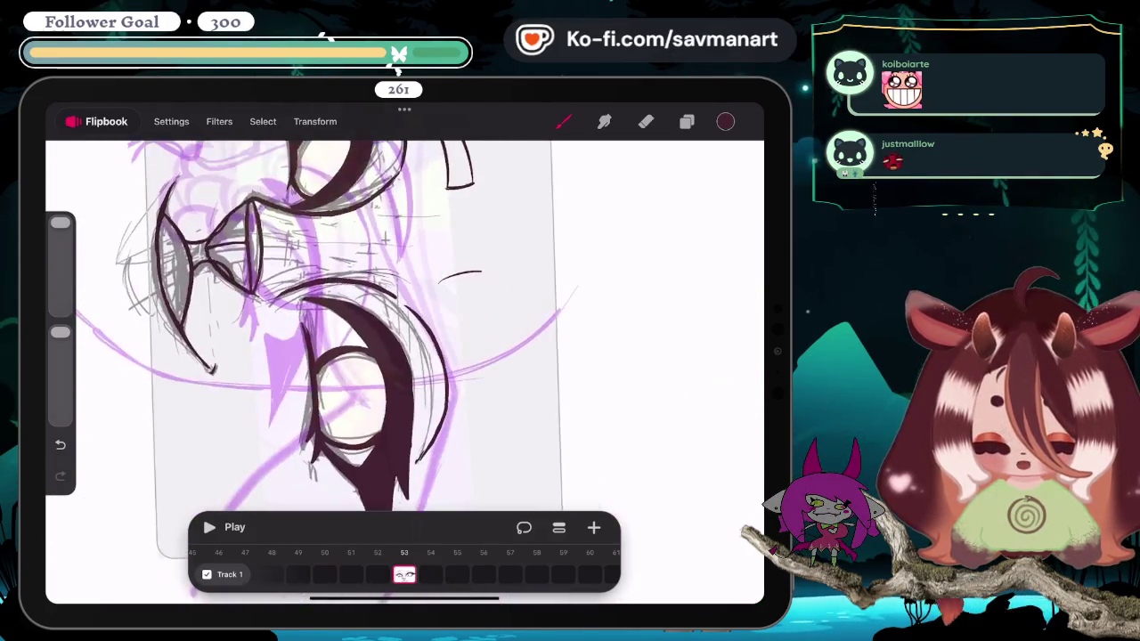
scroll(406, 356, down, 2)
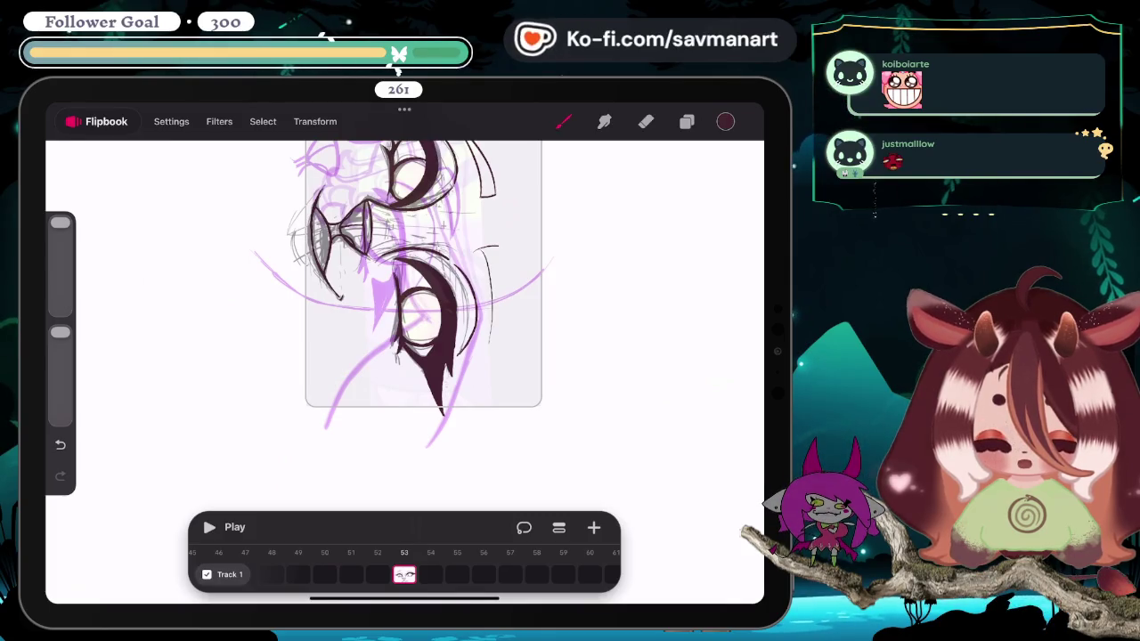
scroll(405, 356, down, 3)
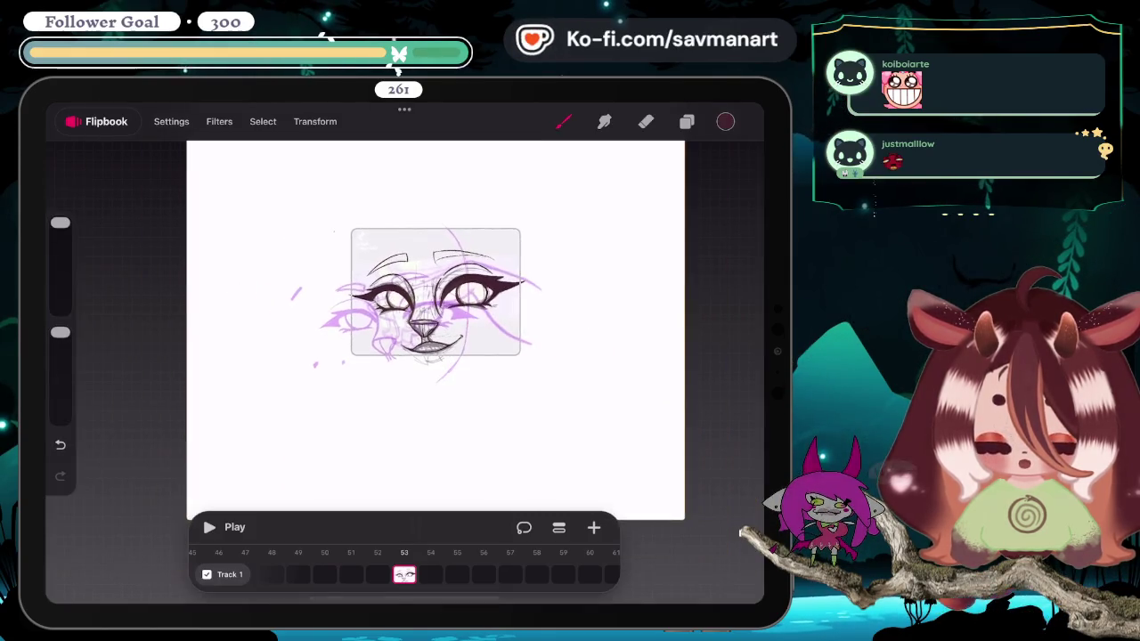
scroll(405, 356, up, 3)
scroll(405, 357, up, 2)
Step: Undo the misstep and lasso the right eyebrow with a Freehand selection
key(ctrl+z)
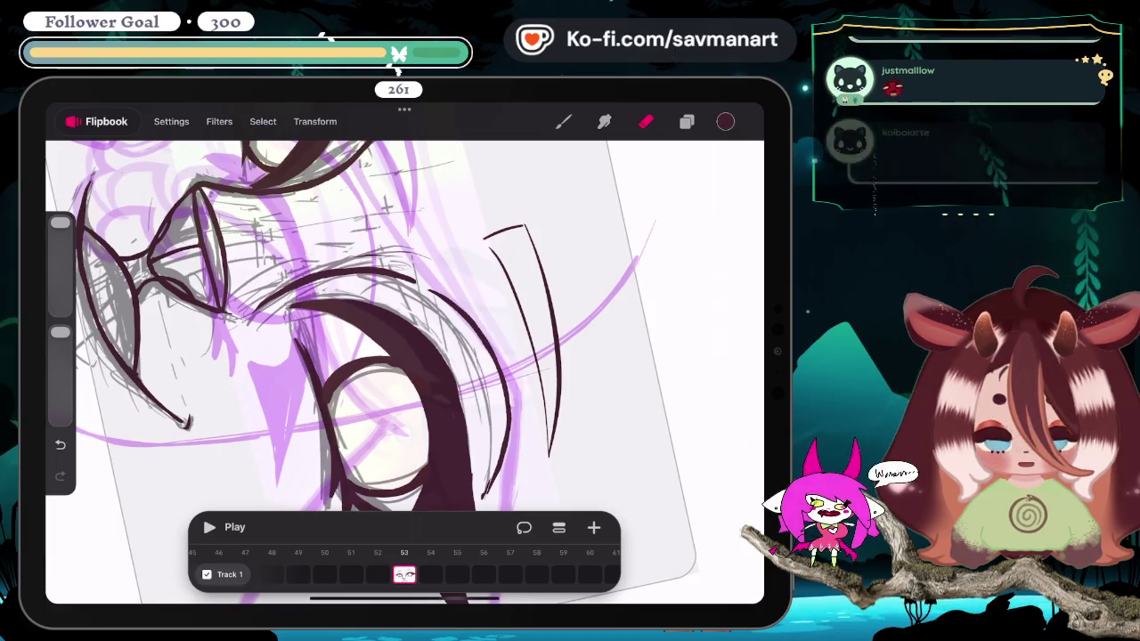
scroll(405, 356, down, 3)
scroll(405, 356, down, 3)
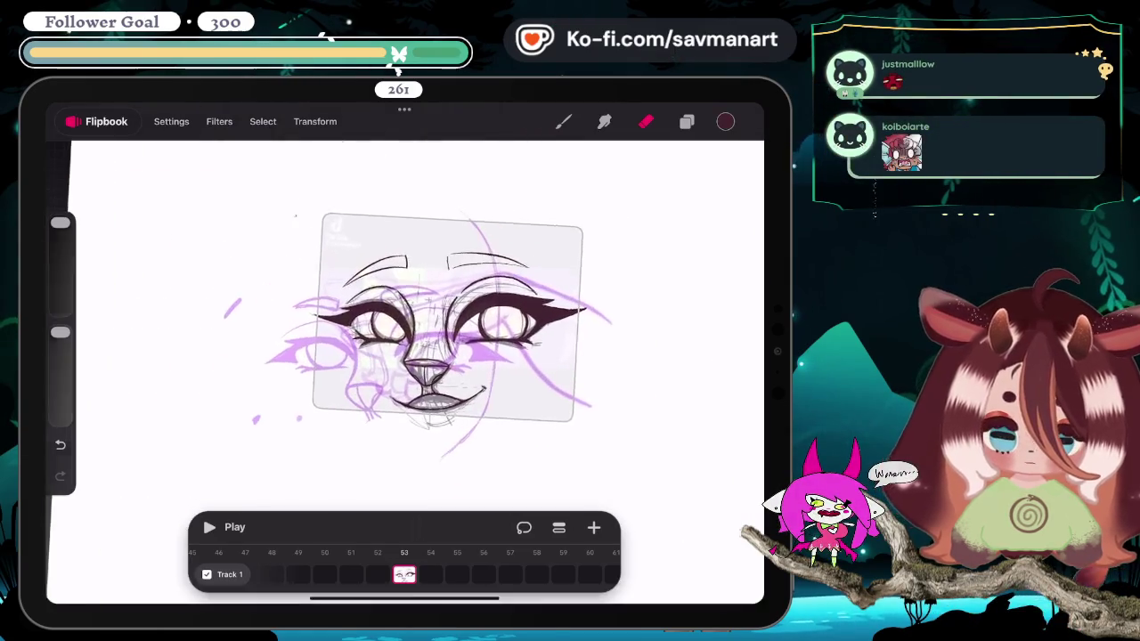
scroll(405, 357, up, 3)
click(263, 121)
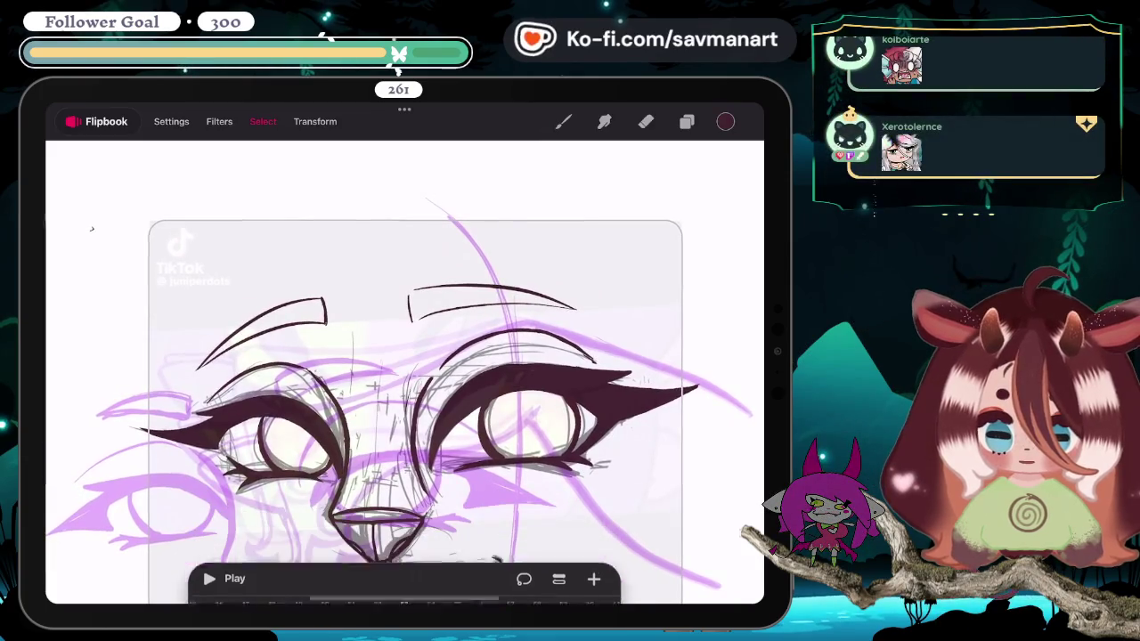
drag(373, 269, 499, 324)
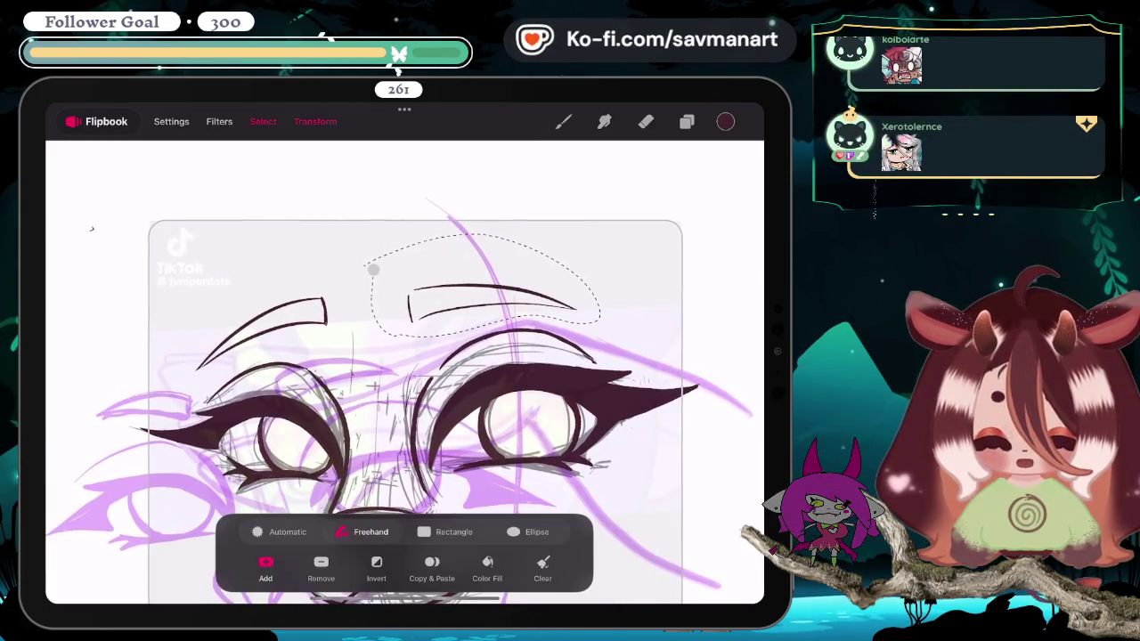
Step: Distort the right eyebrow into place, commit it, then go to frame 46 and erase stray dots
click(315, 121)
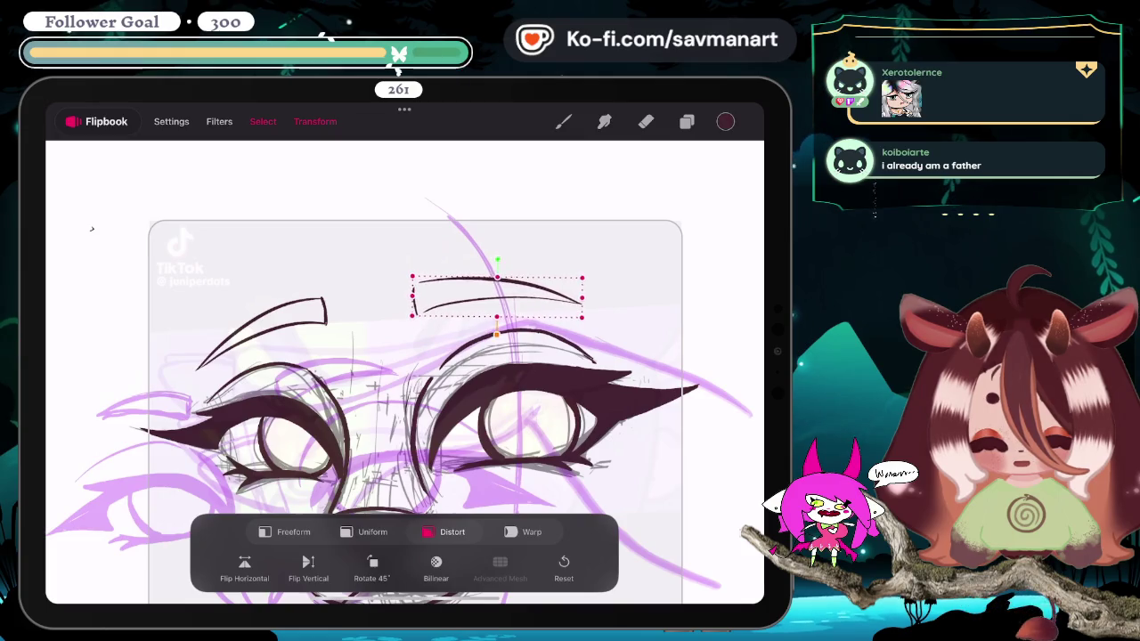
click(645, 121)
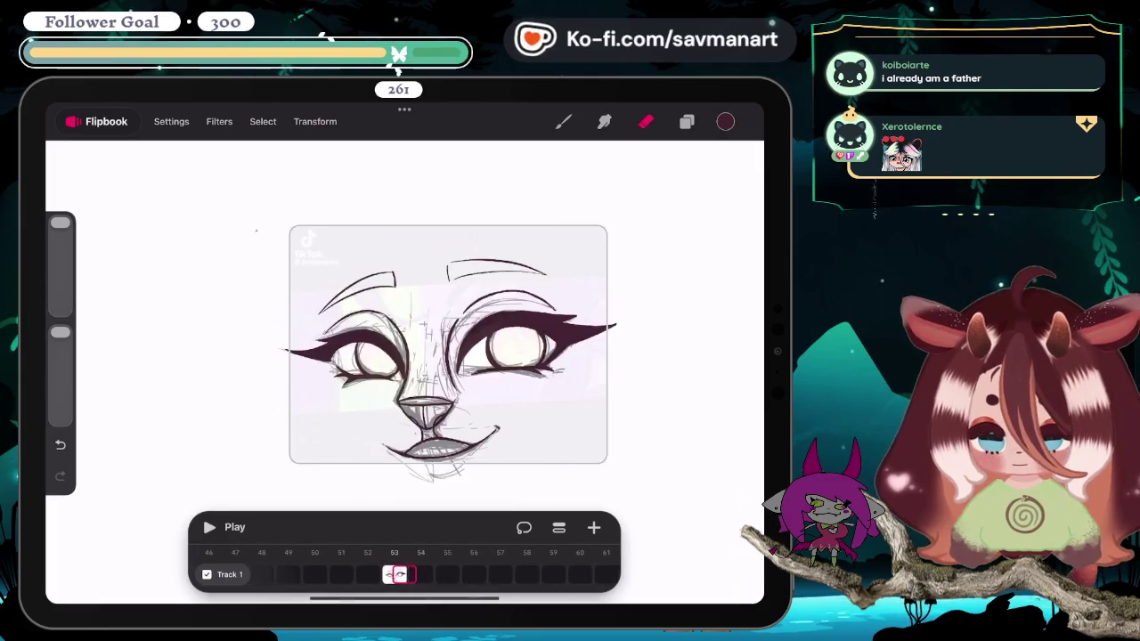
click(593, 527)
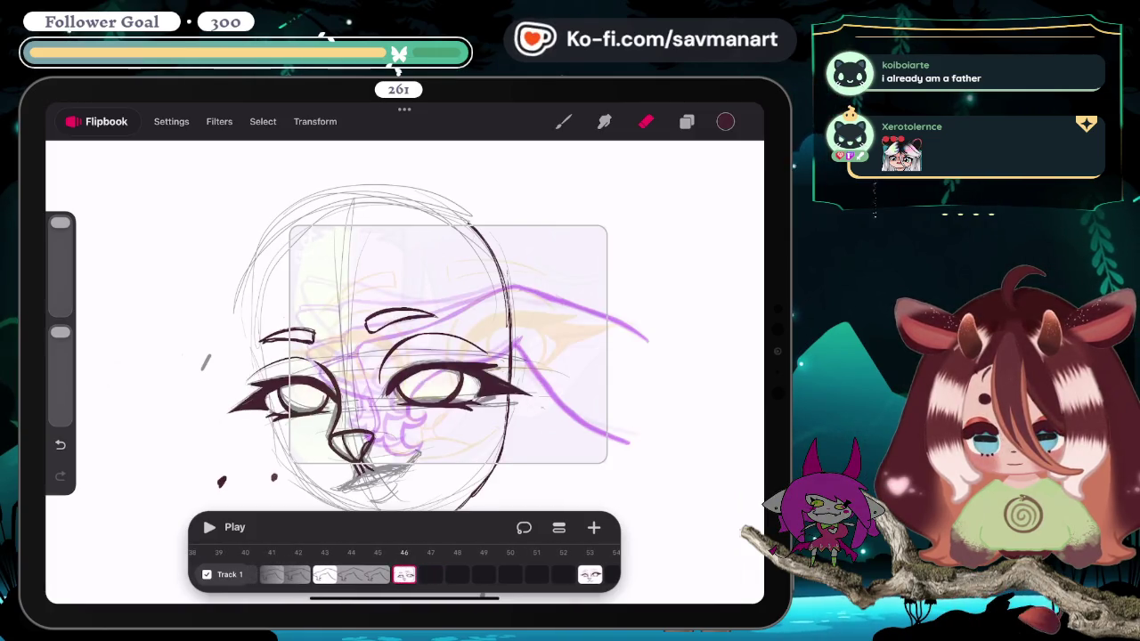
drag(222, 482, 273, 477)
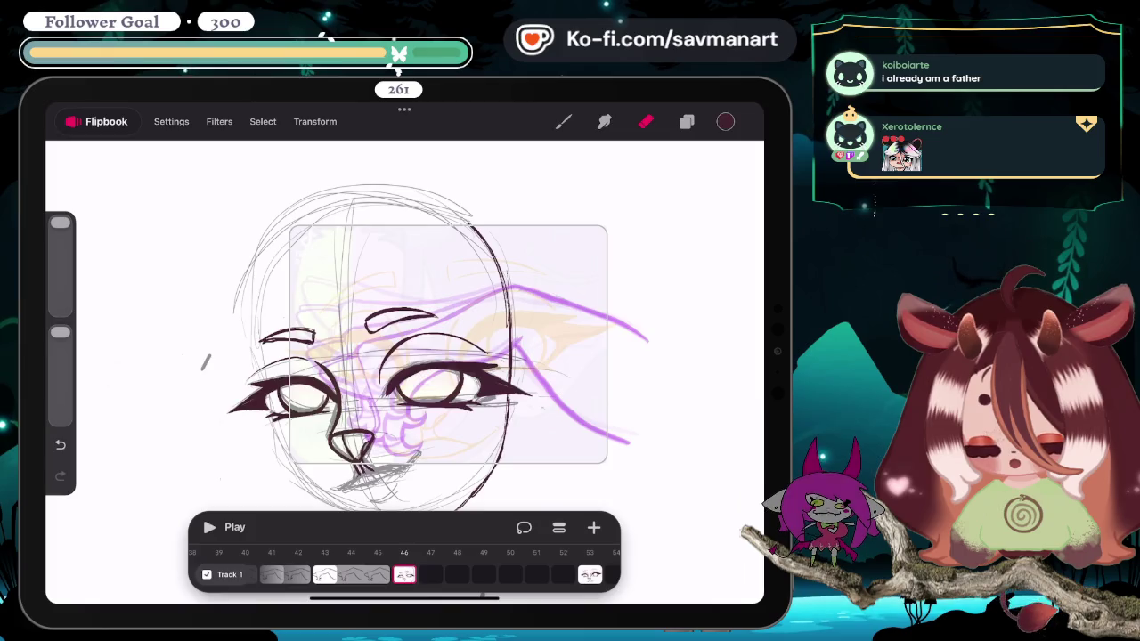
Step: Step the timeline from frame 46 through frames 47–53 toward empty frame 55
click(430, 574)
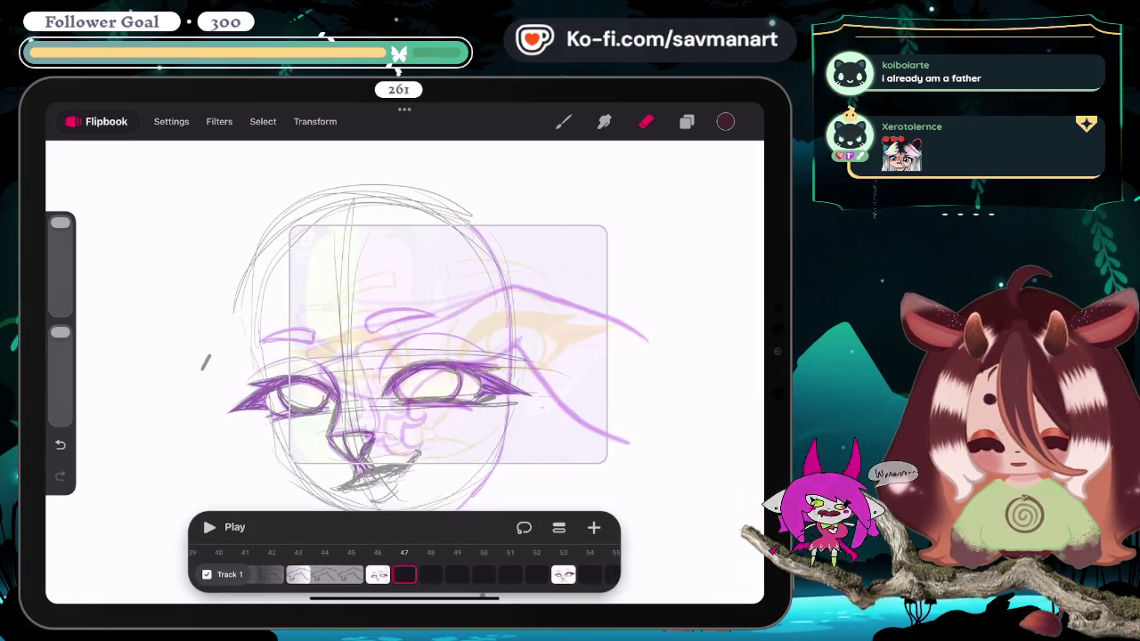
click(378, 574)
drag(483, 574, 412, 574)
mouse_move(511, 575)
mouse_down()
mouse_move(301, 574)
mouse_move(456, 575)
mouse_move(350, 574)
mouse_up()
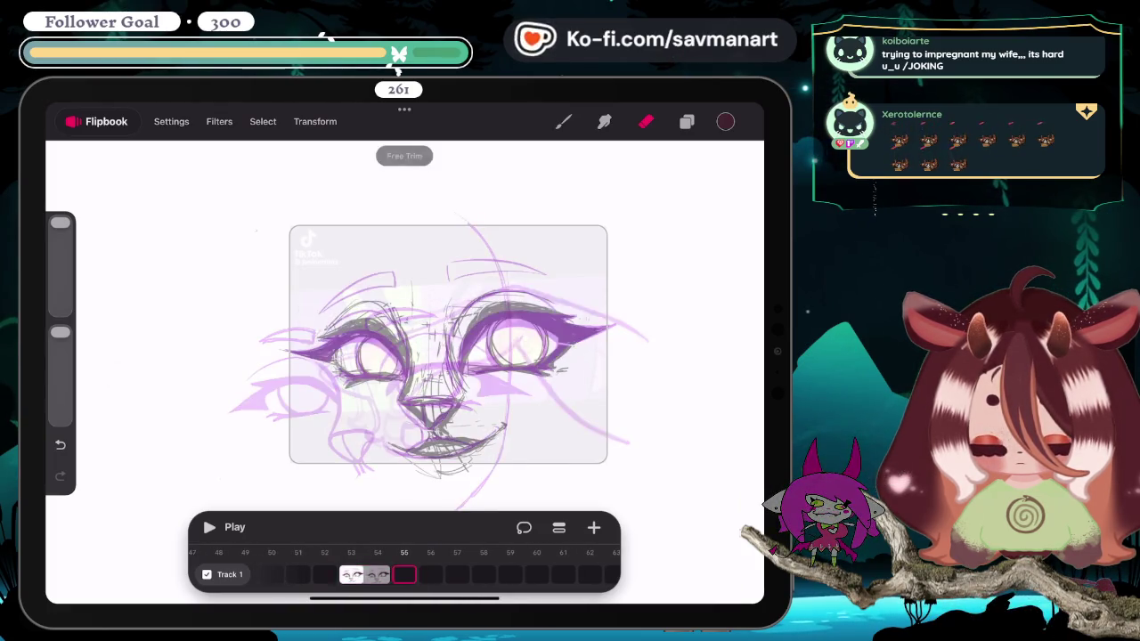
Step: Clear frame 55, paste the face drawing into it, and nudge it slightly left
key(ctrl+z)
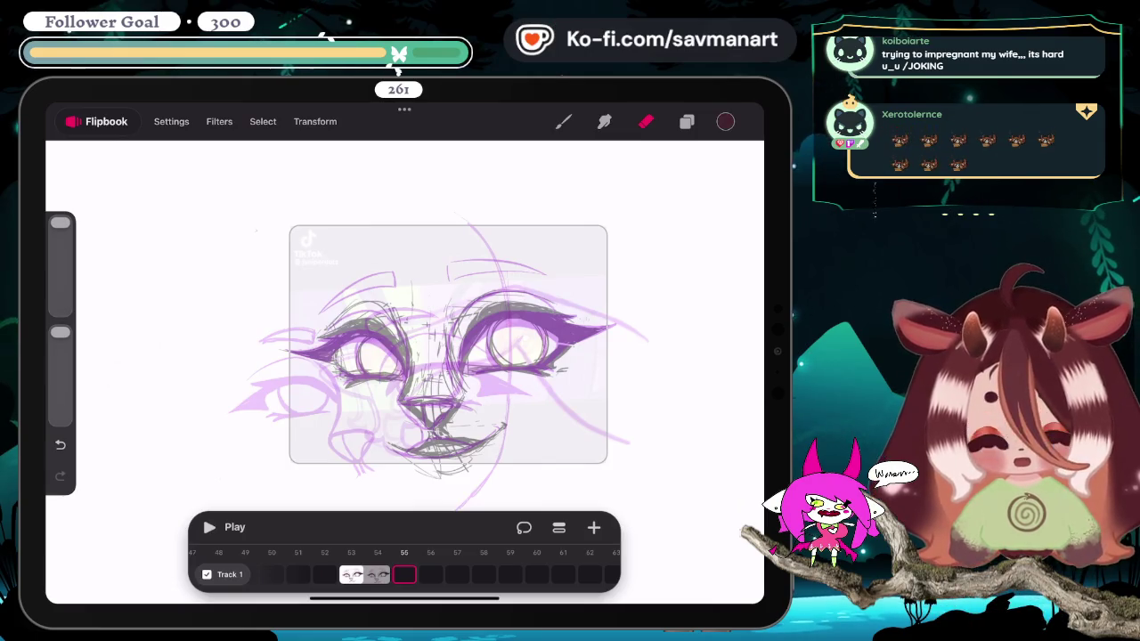
mouse_move(403, 574)
mouse_down()
mouse_move(376, 574)
mouse_move(484, 575)
mouse_up()
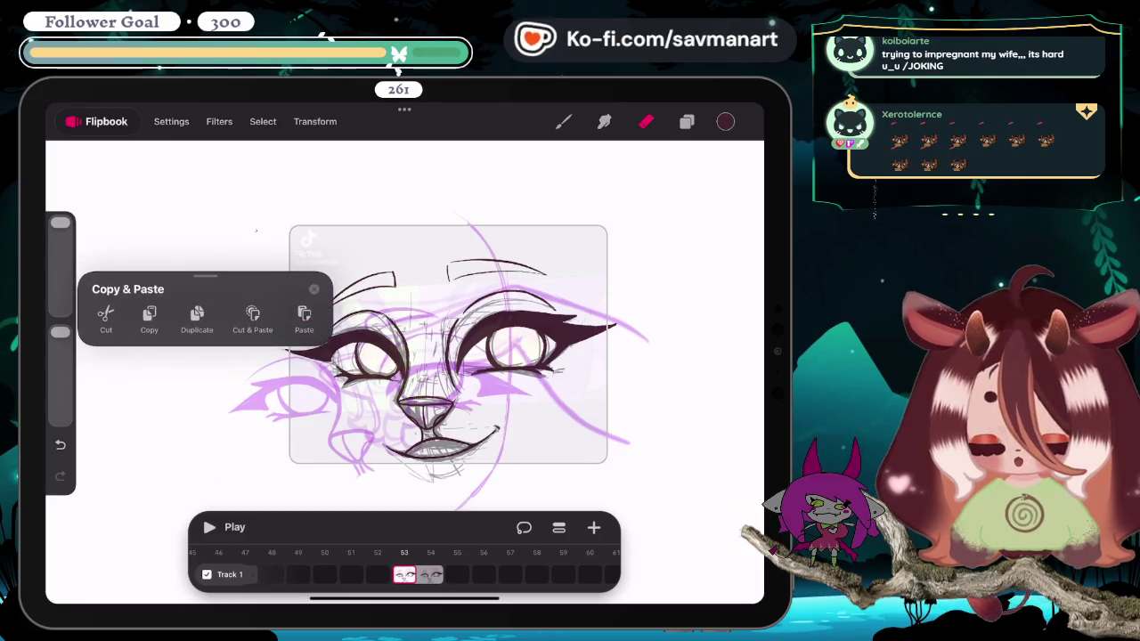
drag(404, 574, 350, 574)
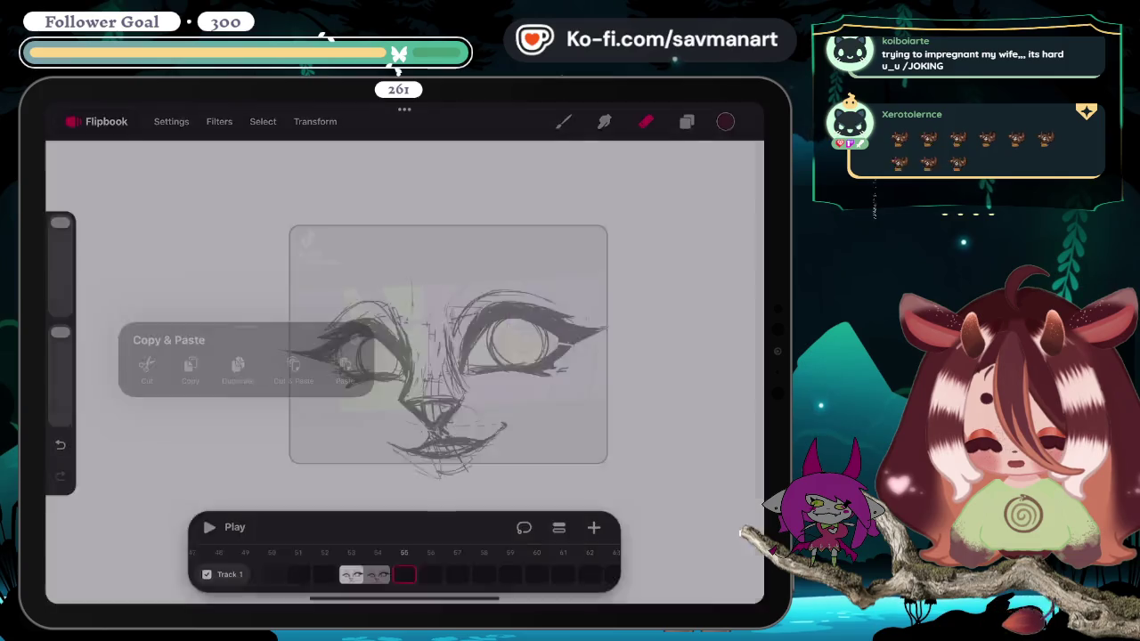
click(344, 368)
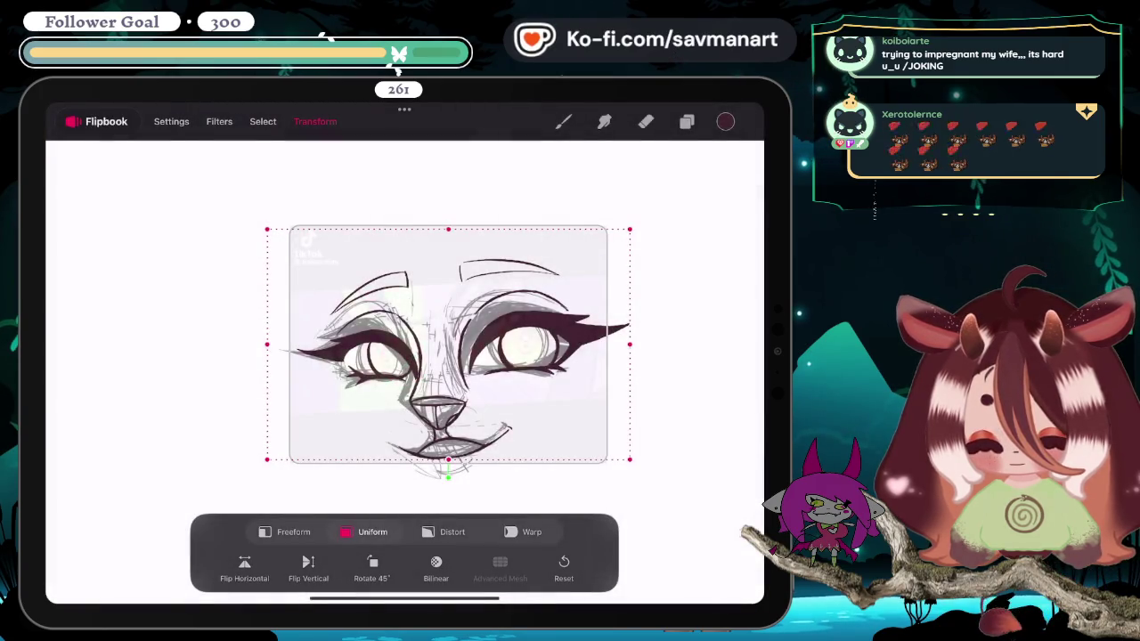
drag(448, 345, 443, 345)
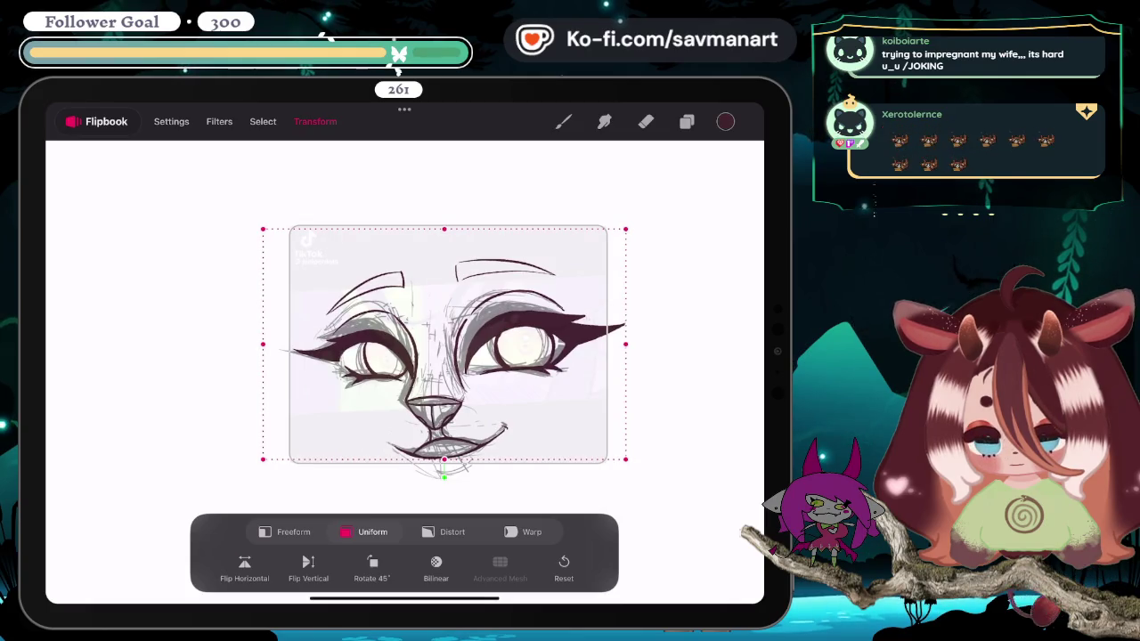
click(262, 121)
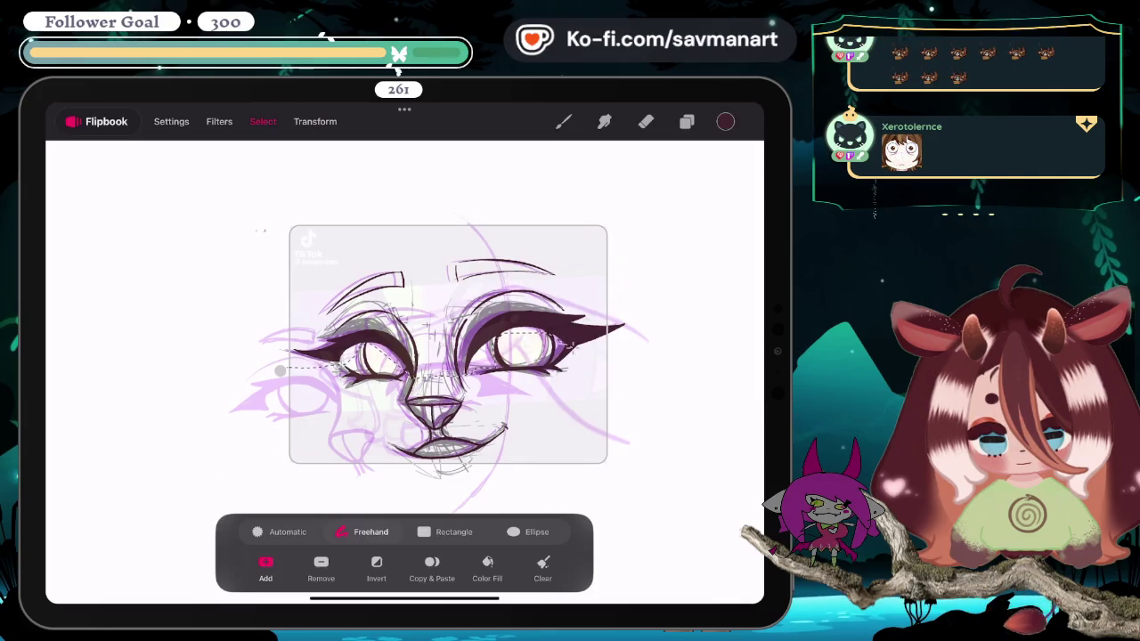
Step: Lasso the frame 55 eyes and brows and warp them into a higher, more arched shape
drag(637, 340, 397, 208)
drag(253, 261, 239, 356)
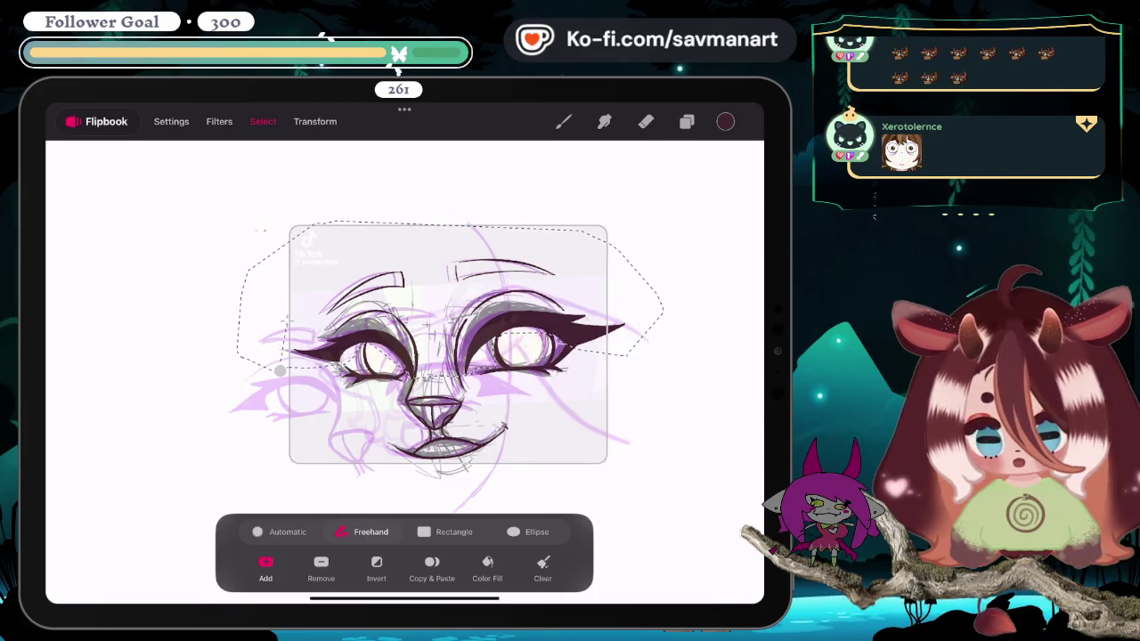
click(315, 121)
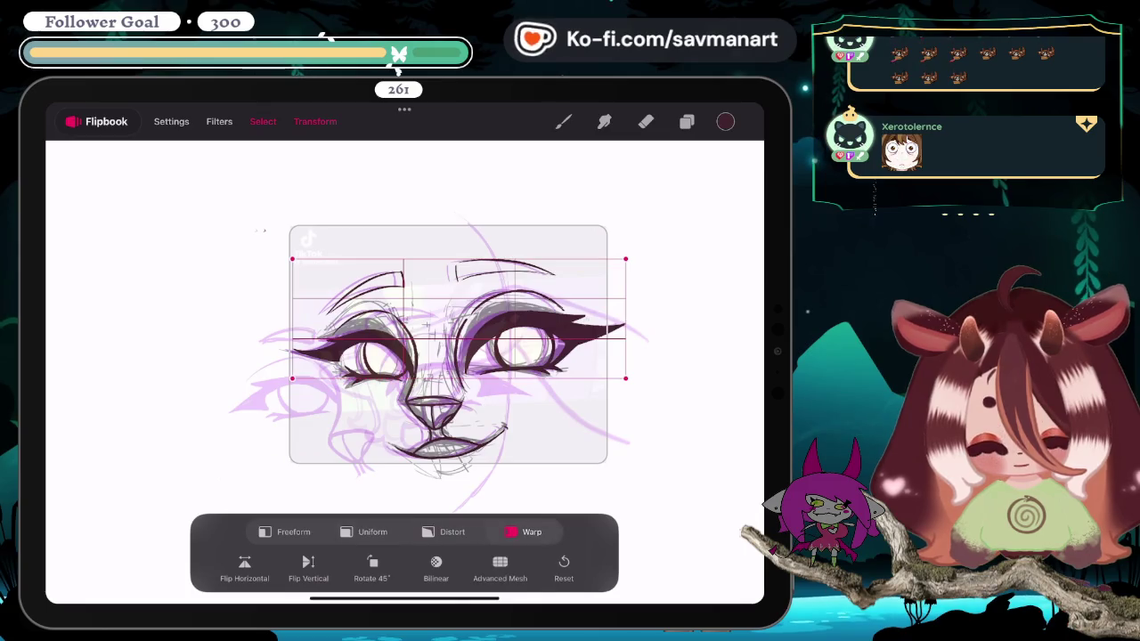
mouse_move(463, 303)
mouse_down()
mouse_move(463, 285)
mouse_move(396, 293)
mouse_up()
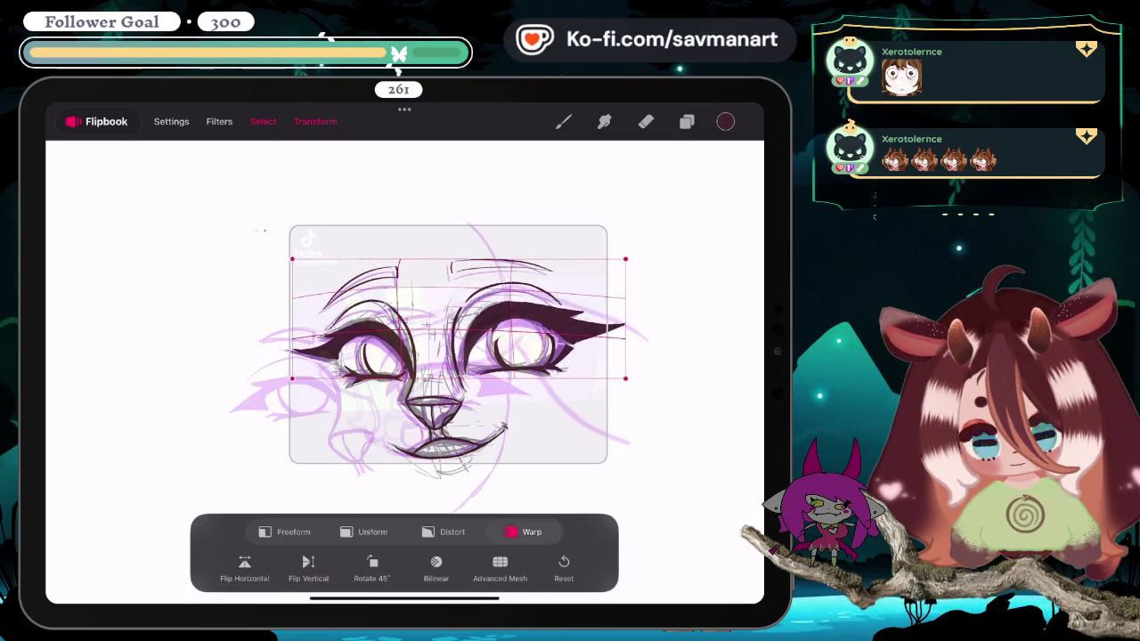
click(315, 121)
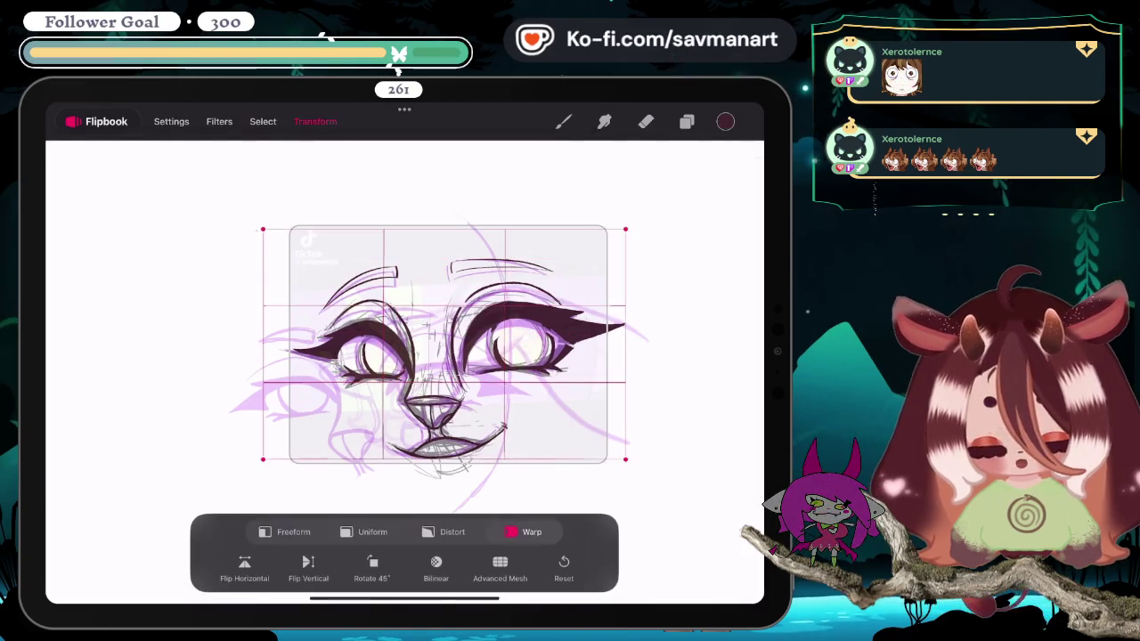
key(e)
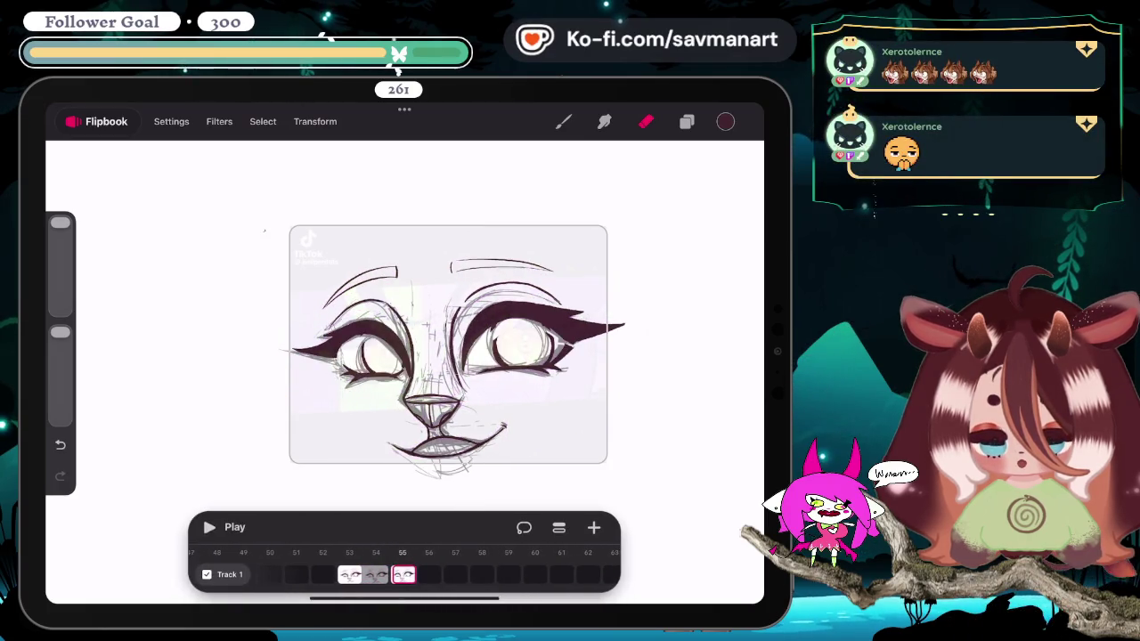
Step: Zoom around the frame 55 eyes, switching between brush and eraser, leaving a short dark stroke left of the face
scroll(541, 291, up, 5)
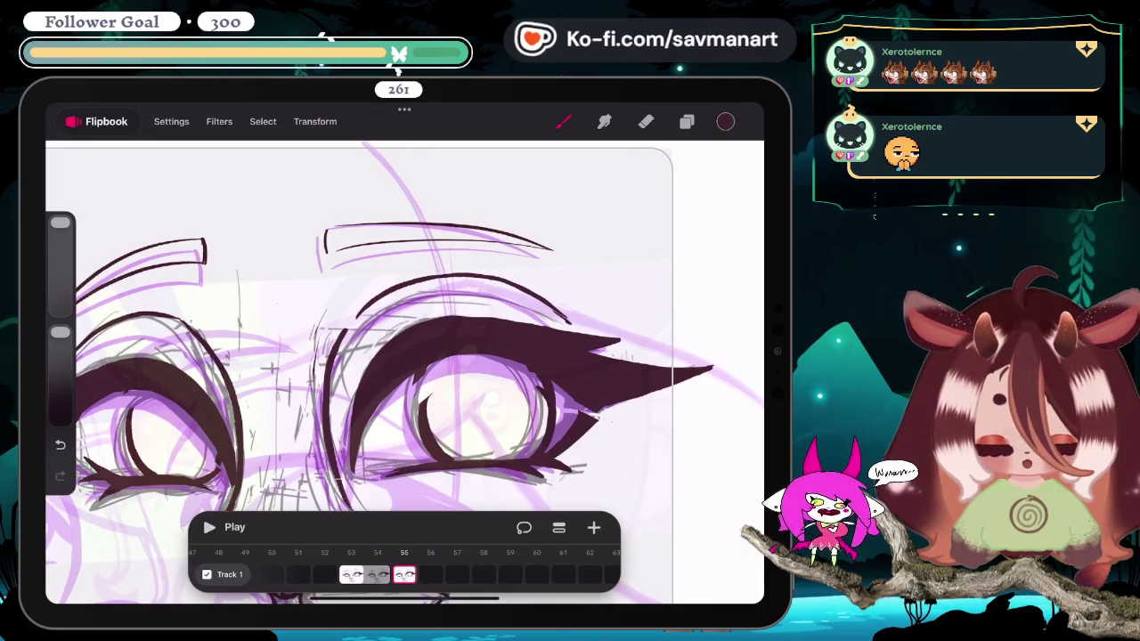
key(e)
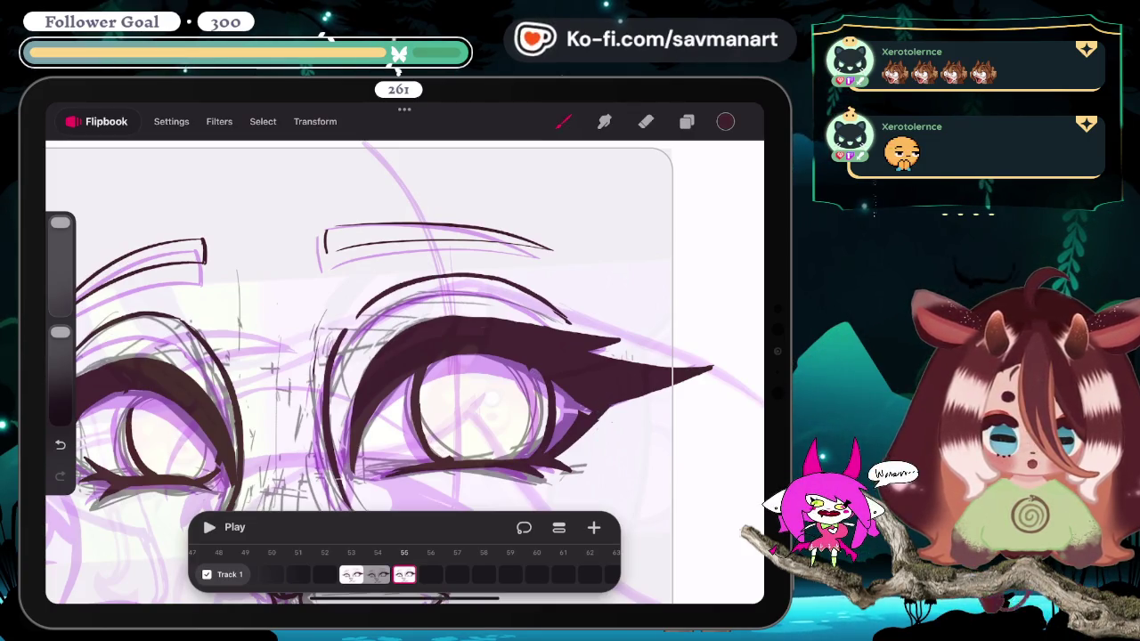
scroll(404, 373, down, 5)
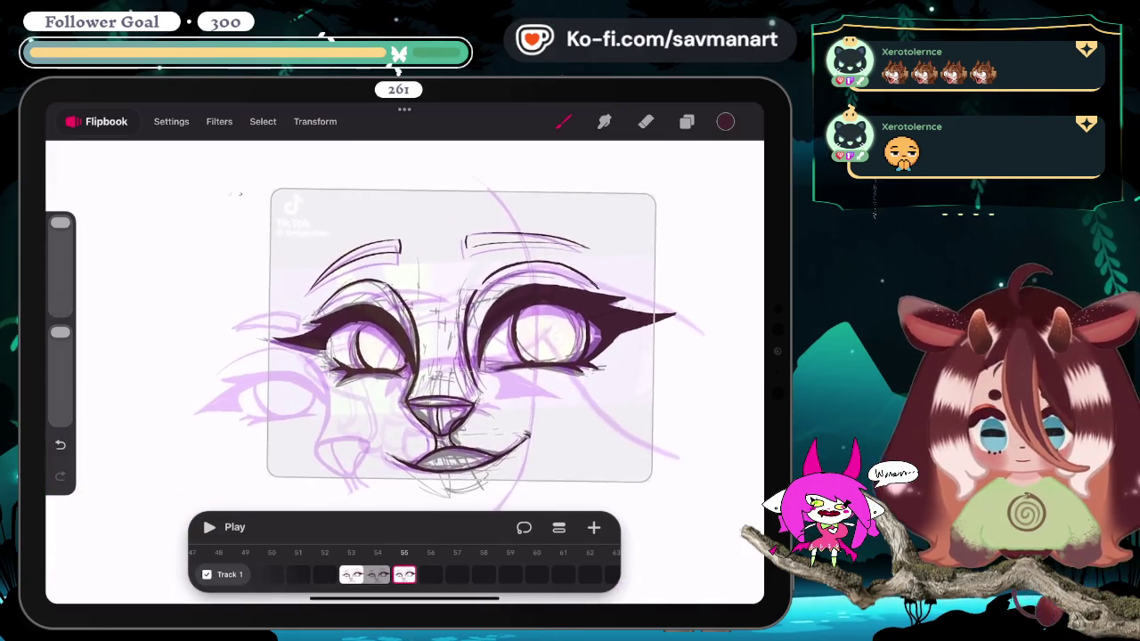
scroll(404, 372, up, 5)
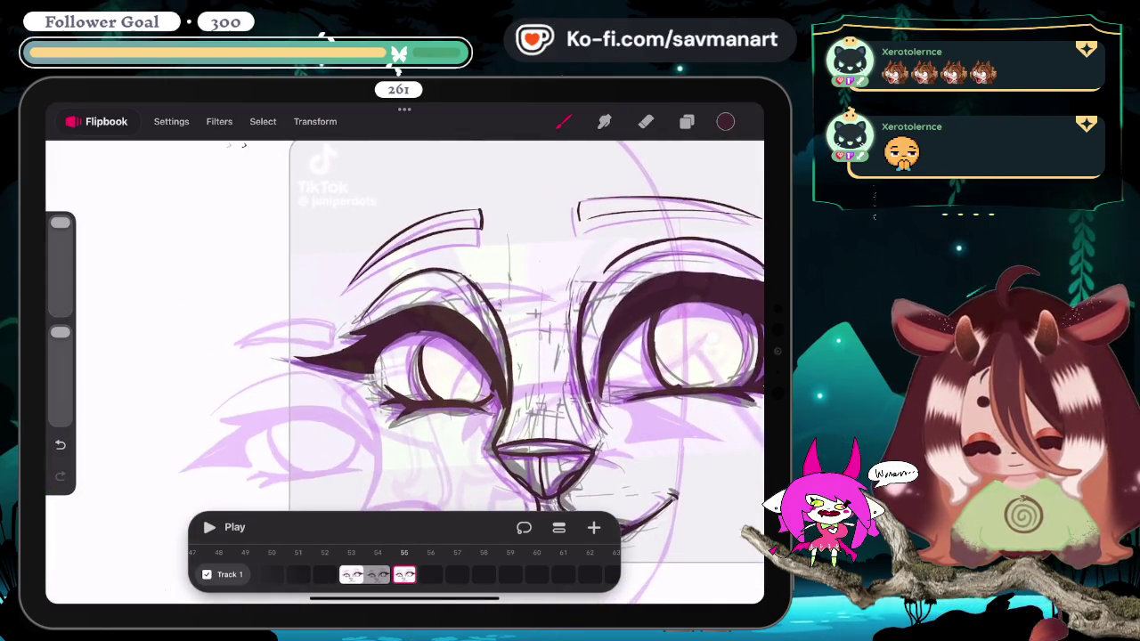
scroll(405, 372, down, 3)
scroll(404, 372, up, 5)
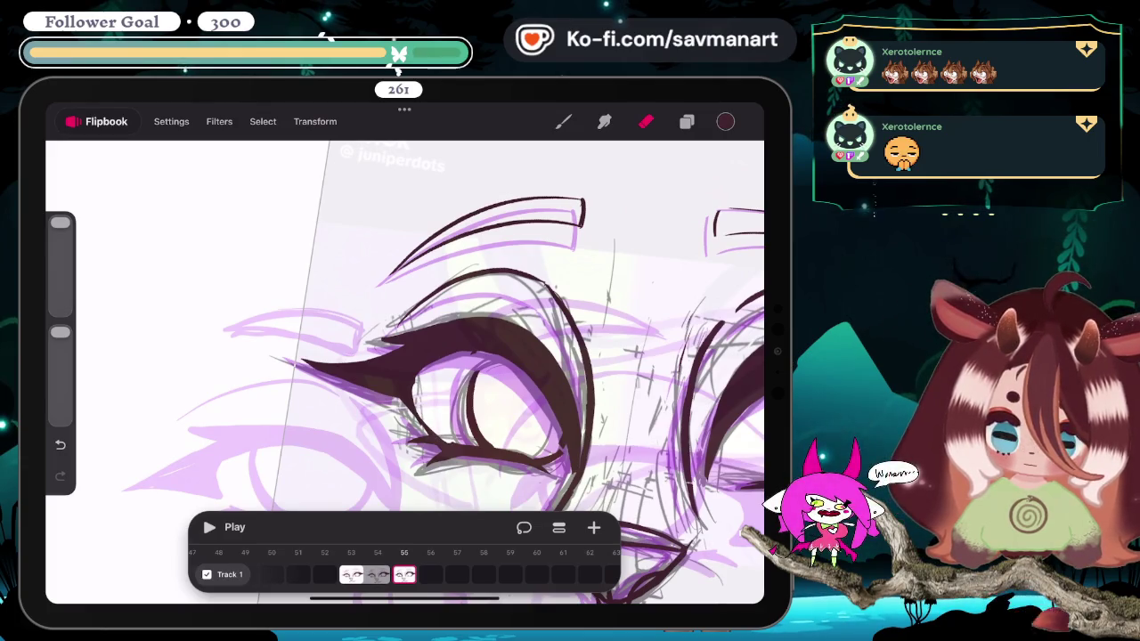
scroll(405, 372, down, 3)
scroll(404, 372, down, 2)
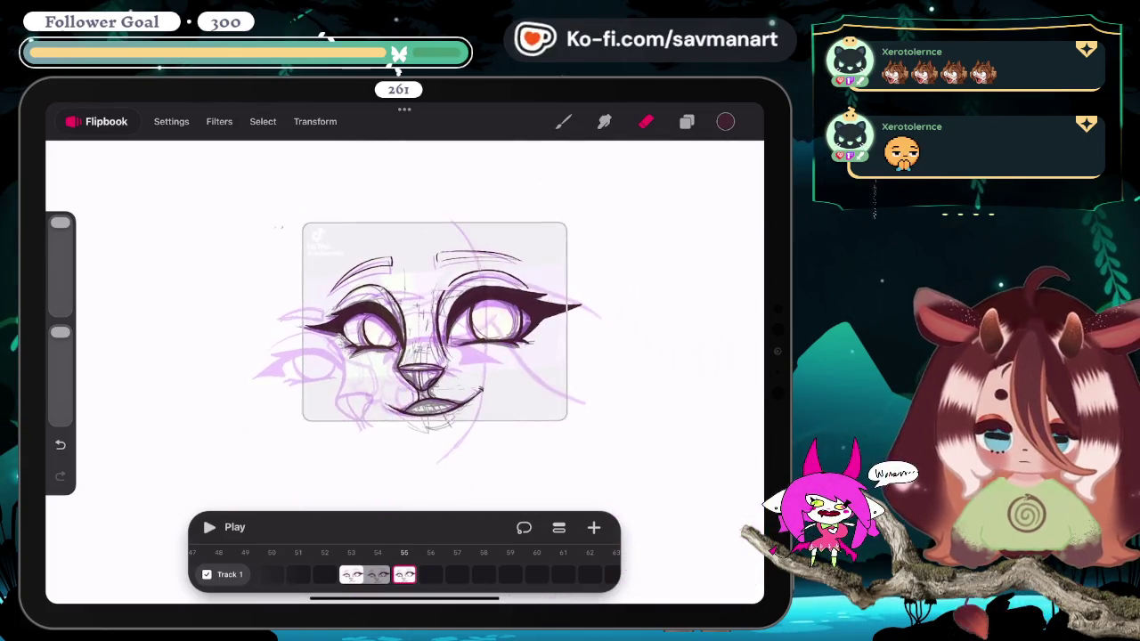
scroll(404, 372, up, 5)
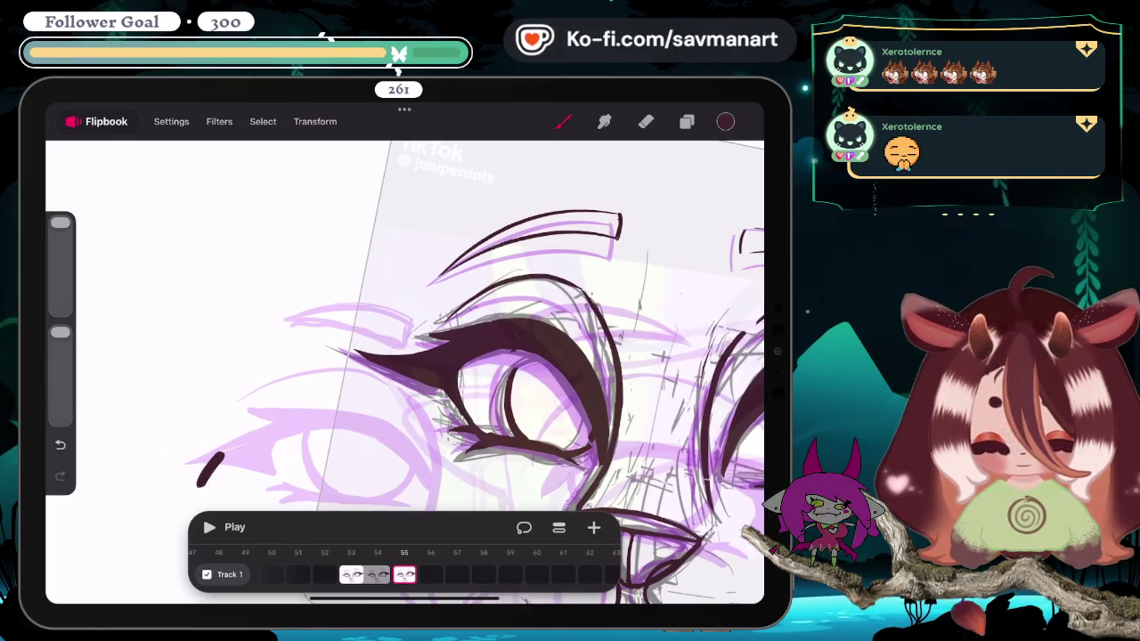
scroll(404, 372, down, 5)
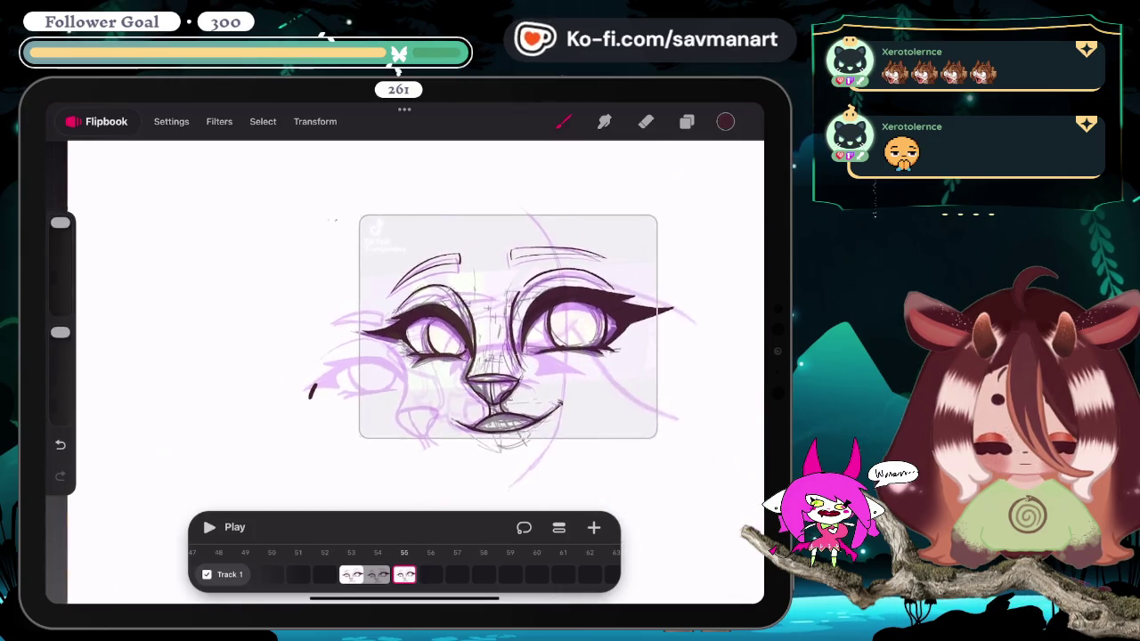
scroll(534, 356, up, 5)
click(645, 121)
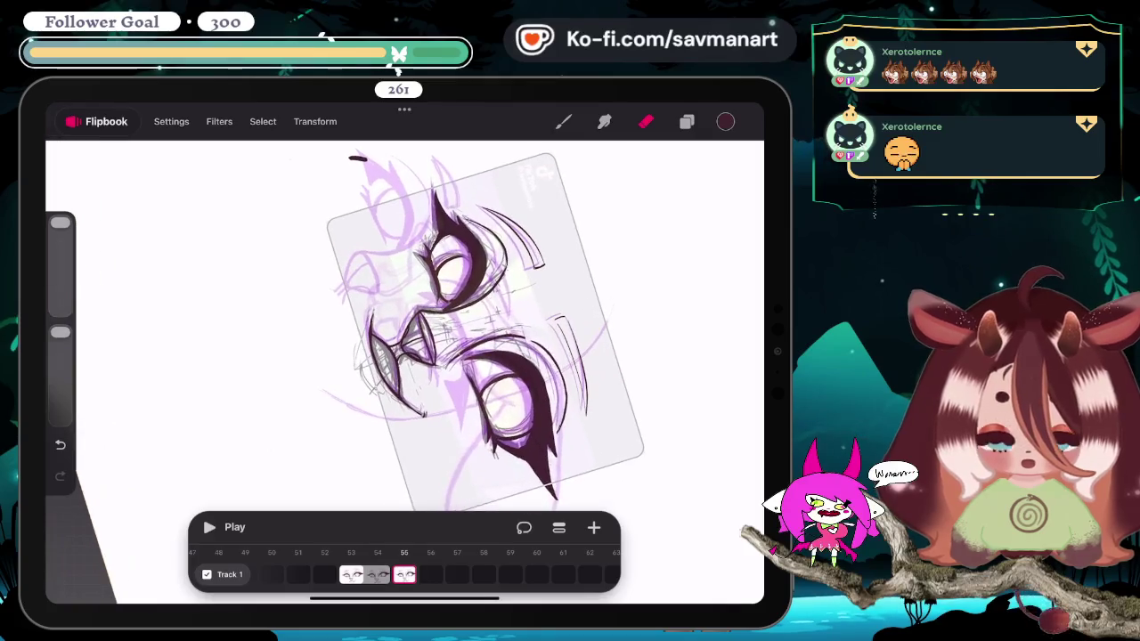
Step: Freehand-warp the right brow and upper right eye slightly higher, then add an empty frame after frame 55
click(263, 121)
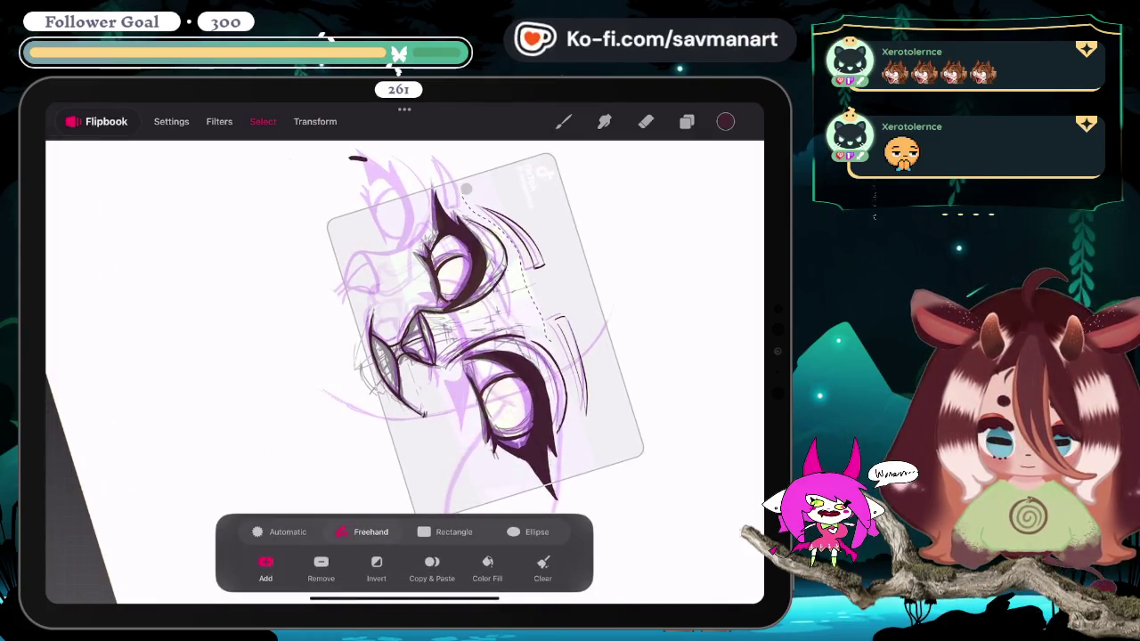
click(316, 121)
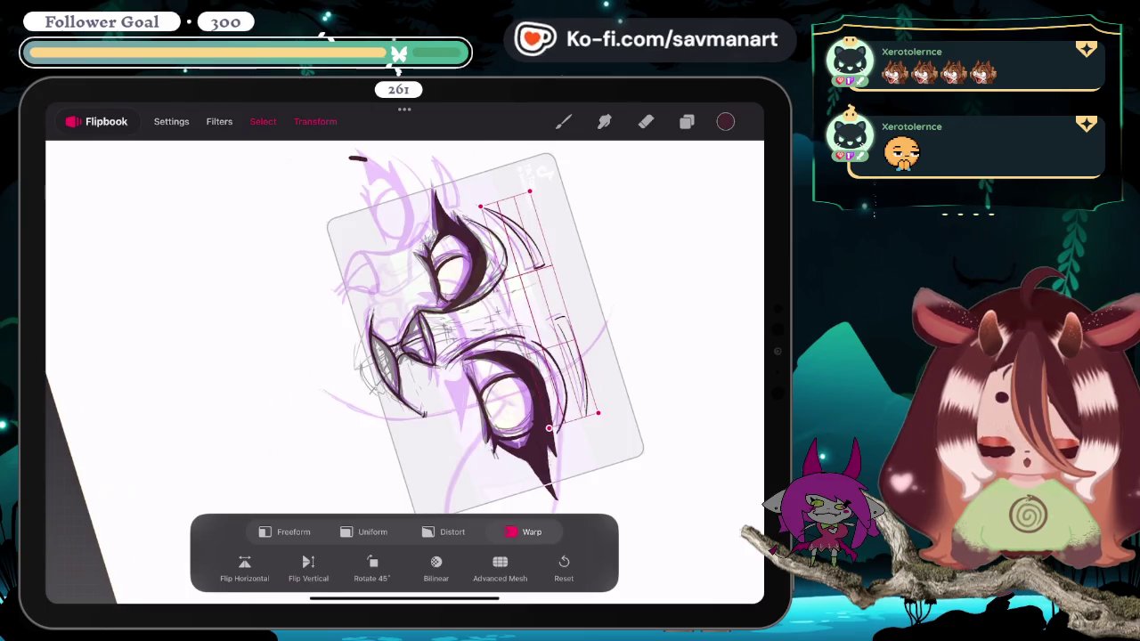
scroll(404, 372, up, 3)
drag(530, 271, 530, 266)
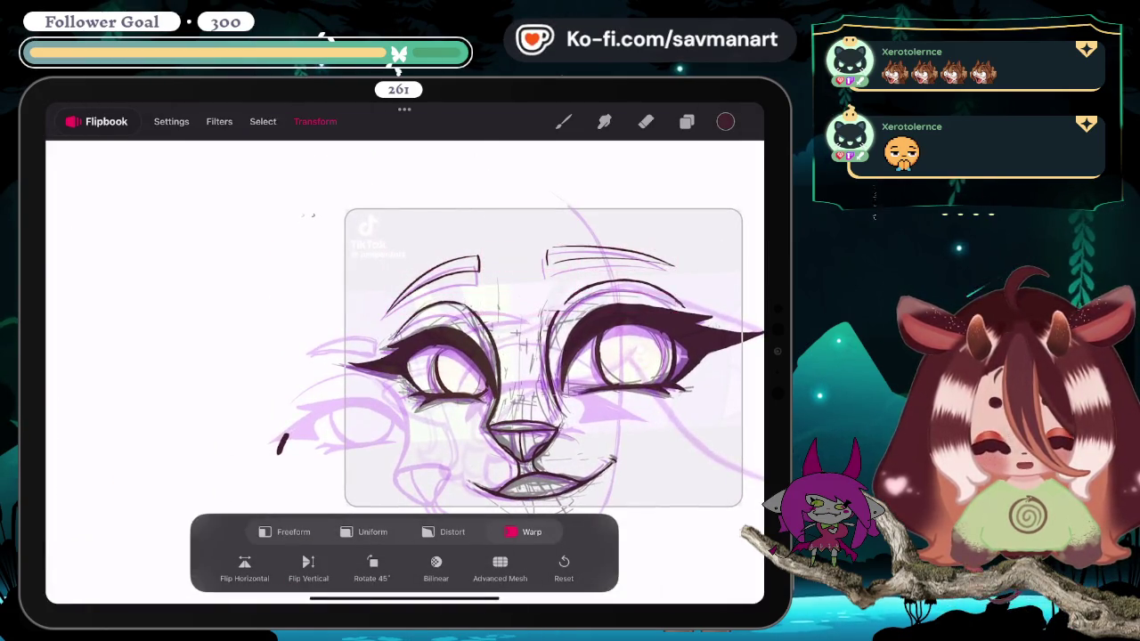
key(e)
scroll(486, 307, down, 3)
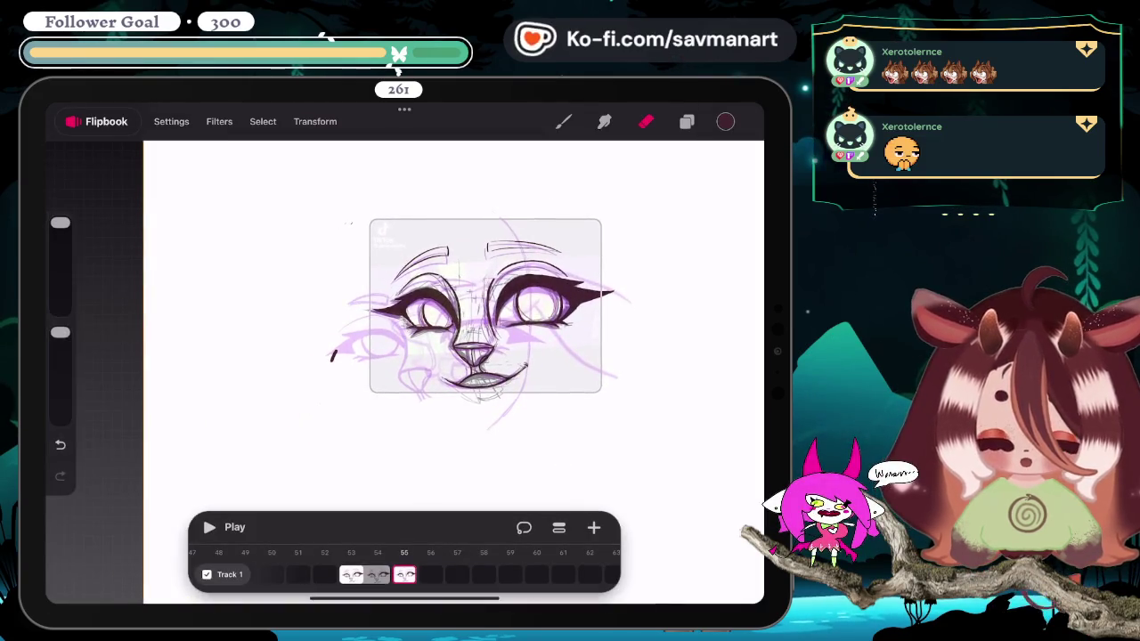
click(593, 527)
click(593, 527)
mouse_move(427, 574)
mouse_down()
mouse_move(406, 574)
mouse_move(439, 574)
mouse_move(406, 575)
mouse_up()
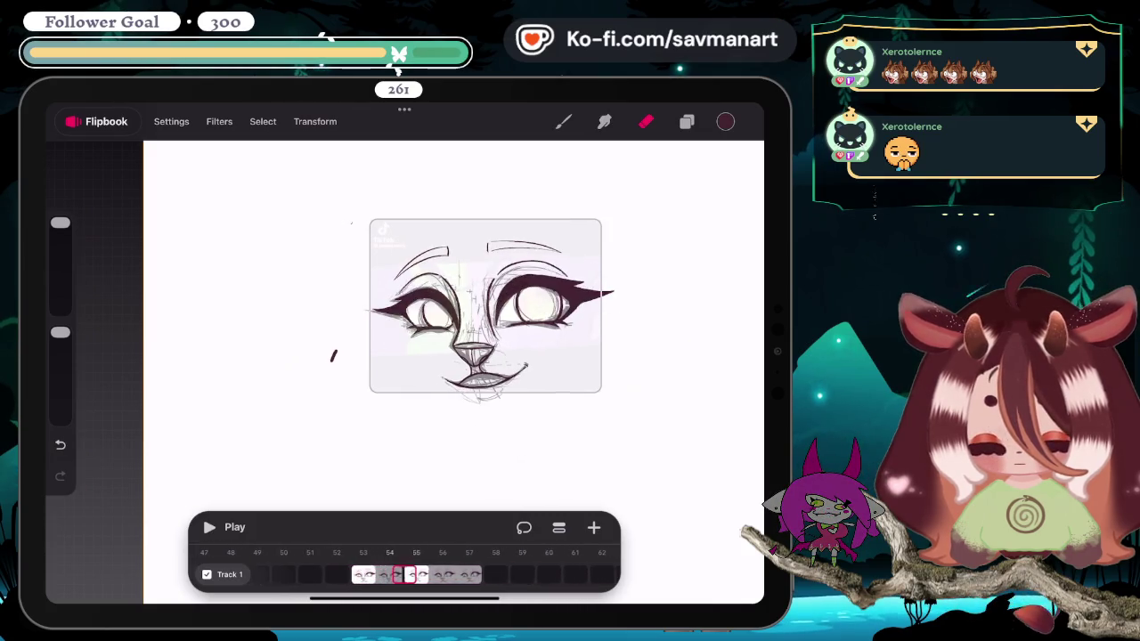
mouse_move(432, 574)
mouse_down()
mouse_move(400, 574)
mouse_move(435, 575)
mouse_up()
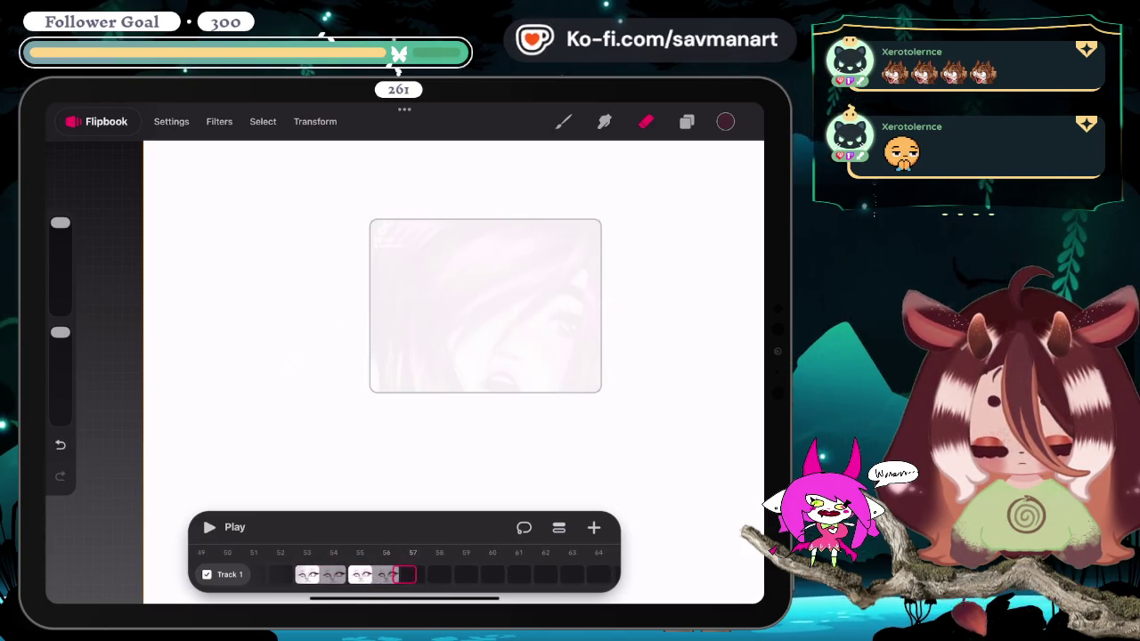
drag(231, 574, 588, 575)
drag(267, 574, 561, 574)
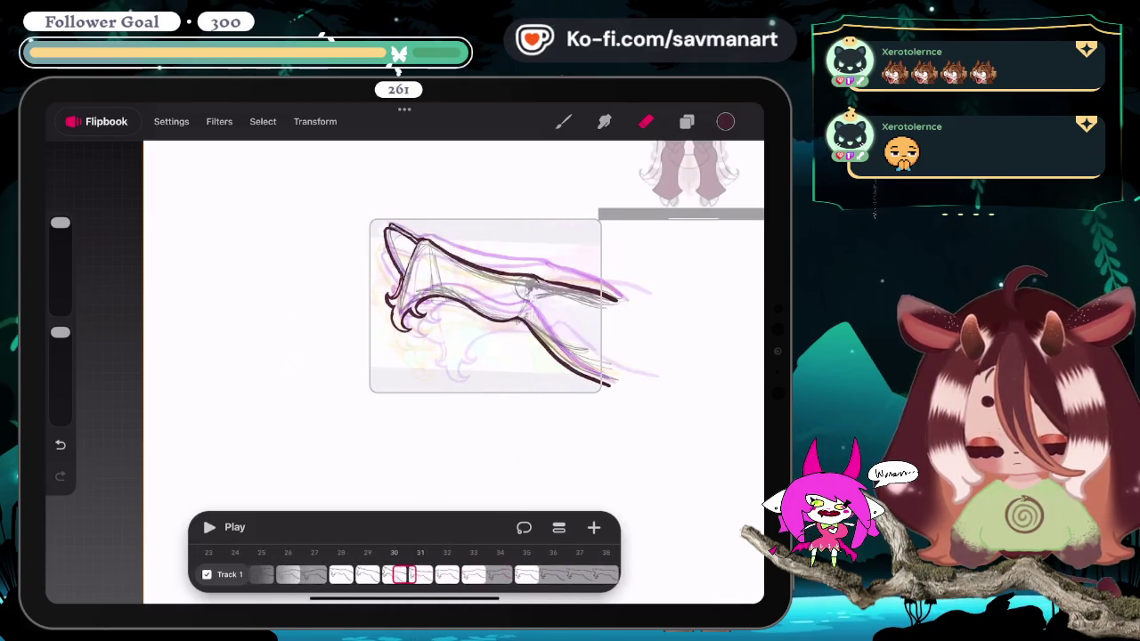
click(234, 527)
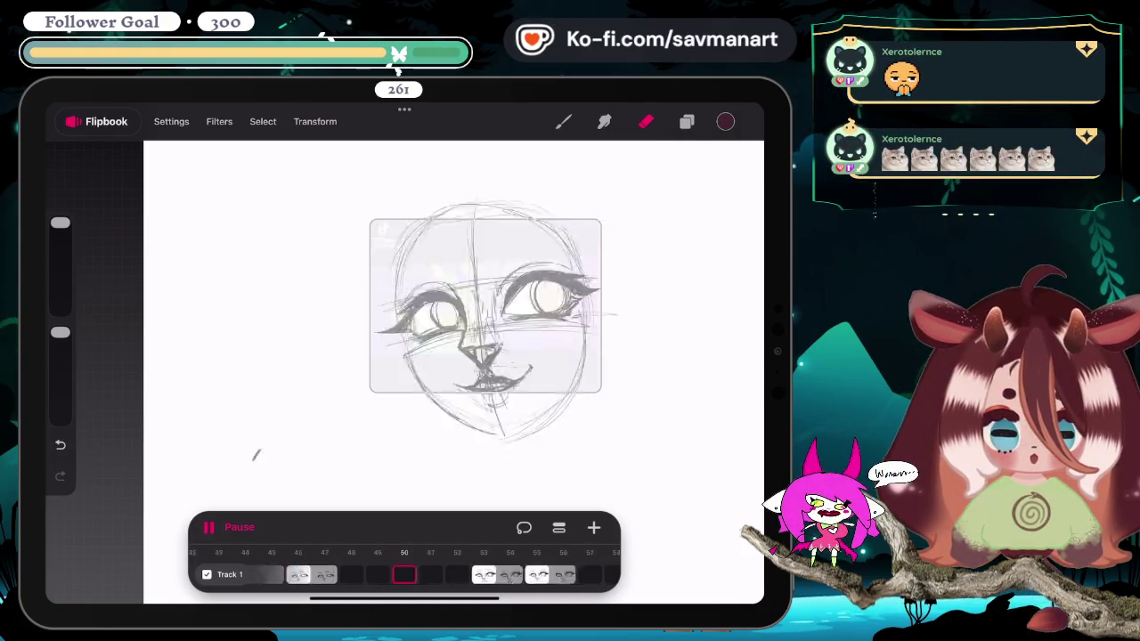
click(230, 527)
click(98, 121)
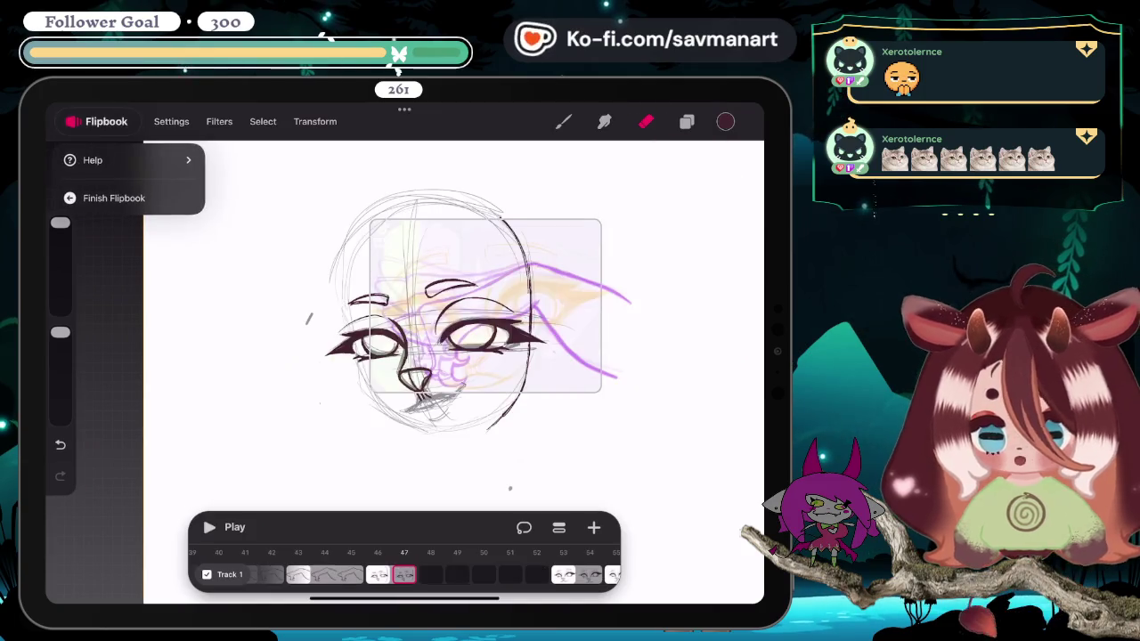
click(114, 197)
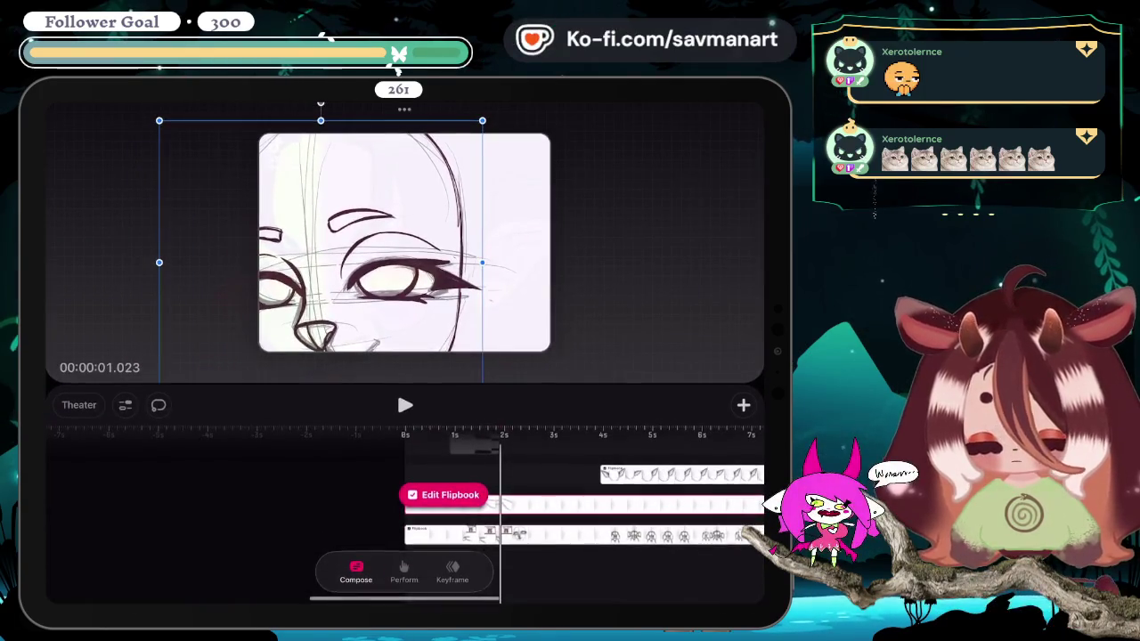
drag(499, 445, 405, 445)
click(405, 406)
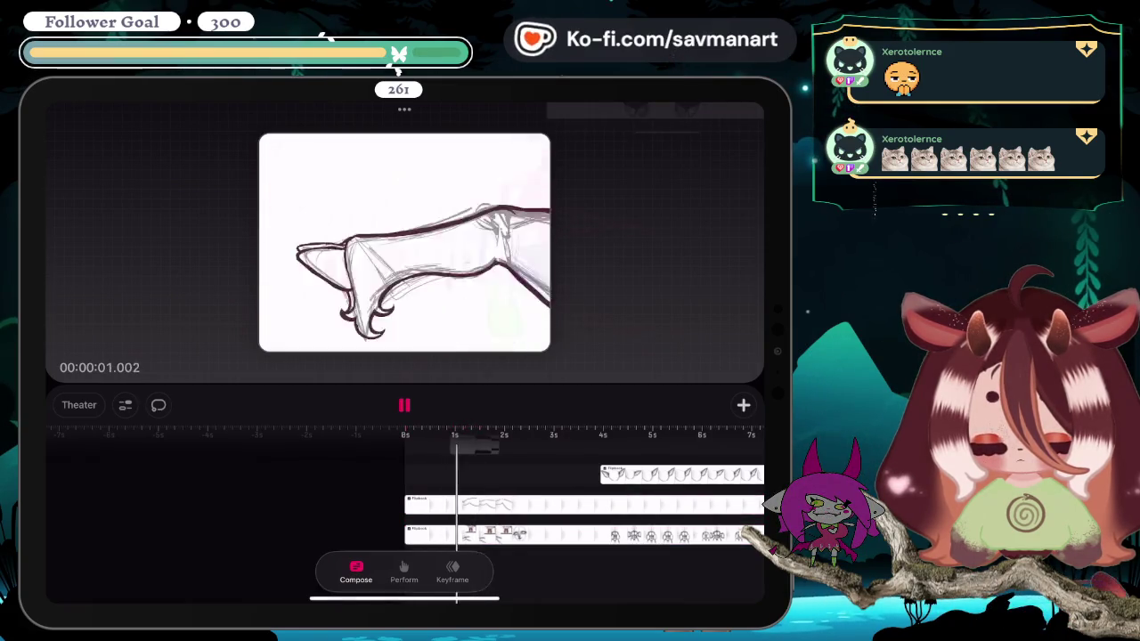
click(534, 505)
drag(479, 436, 504, 436)
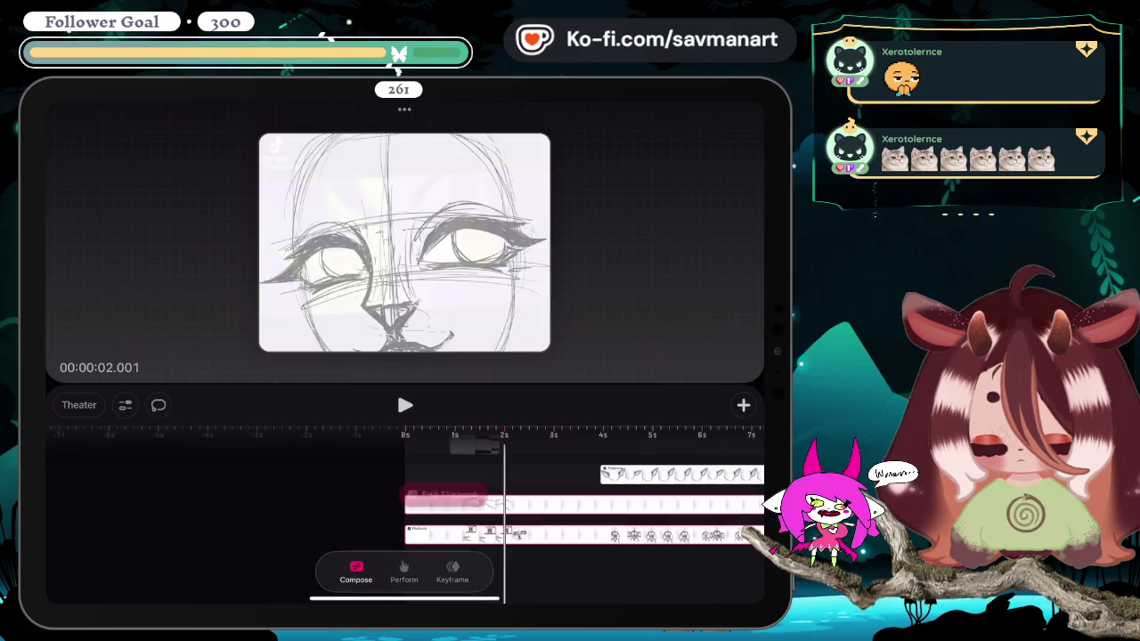
click(405, 405)
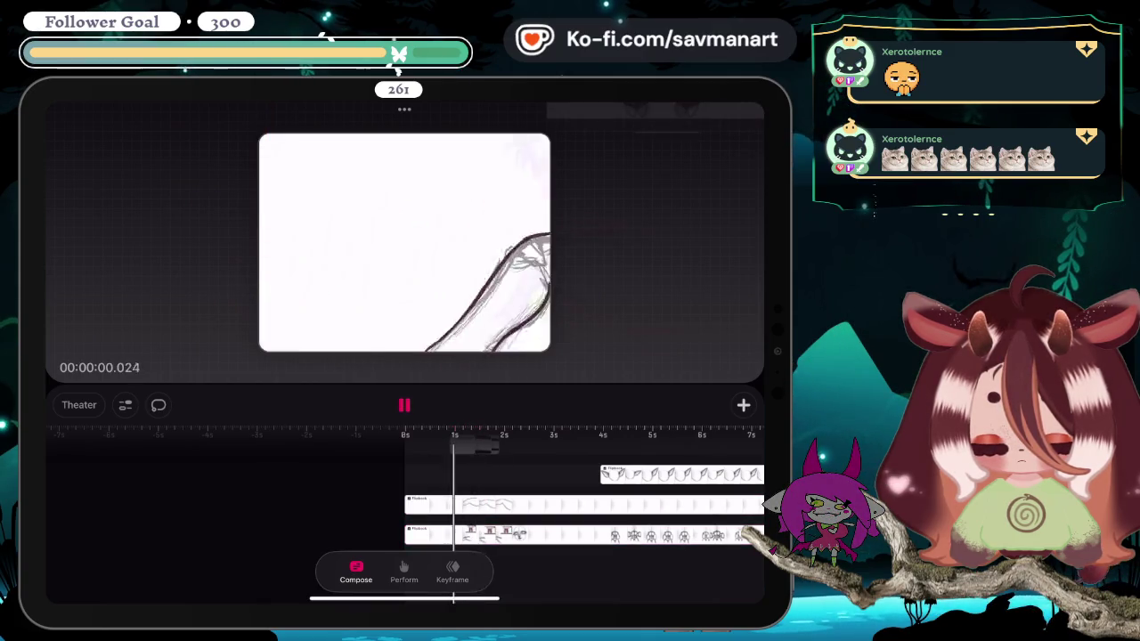
click(418, 267)
drag(578, 534, 387, 519)
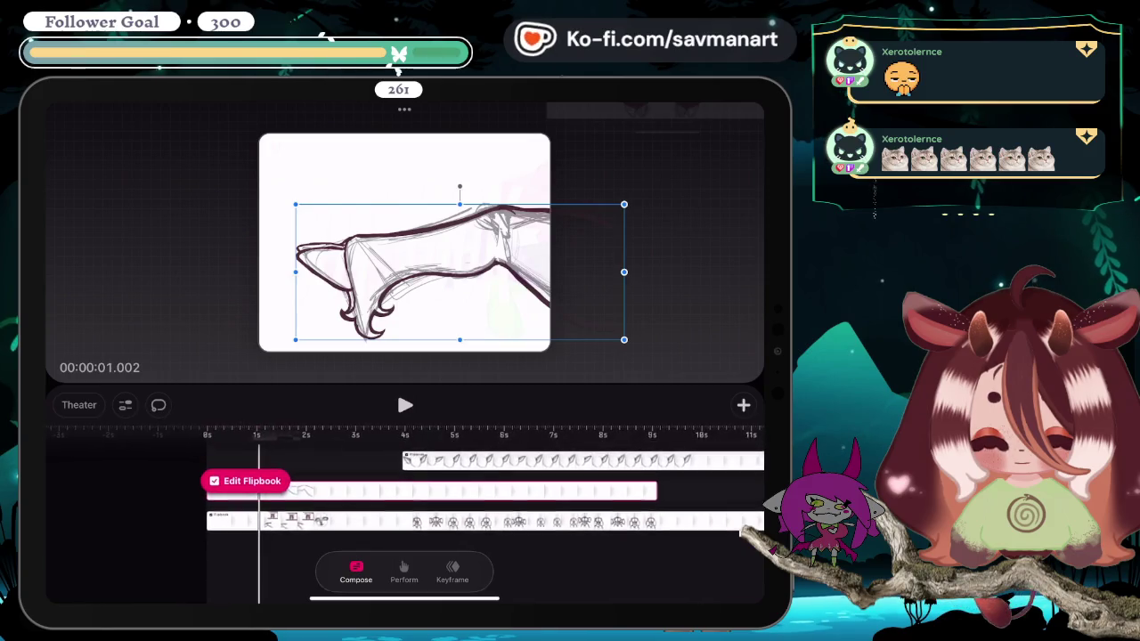
drag(265, 446, 526, 445)
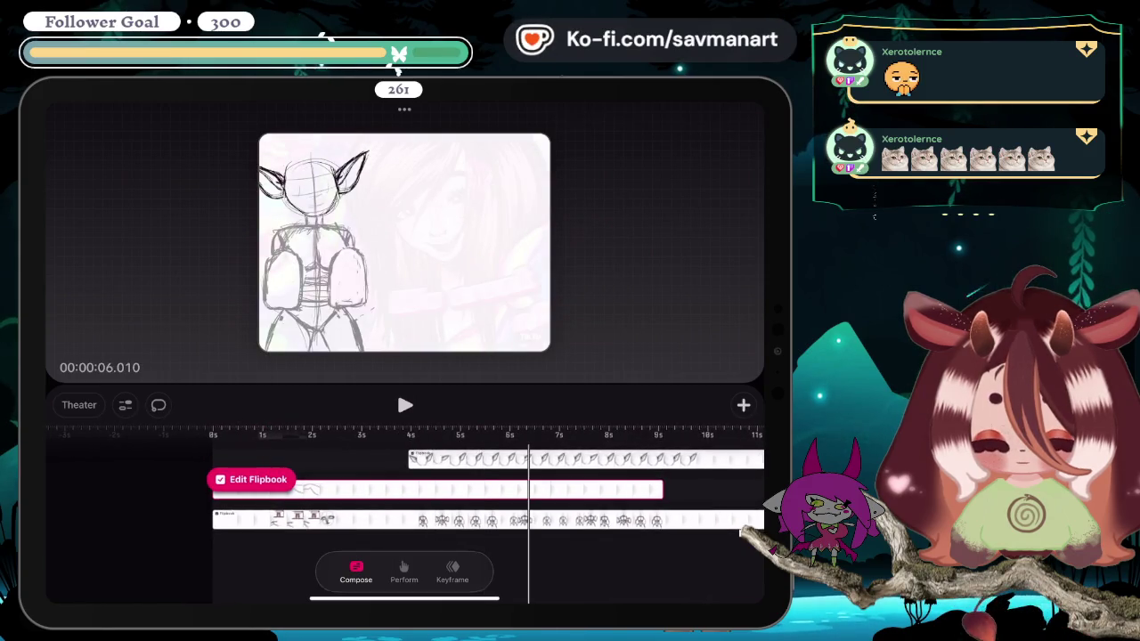
click(375, 519)
mouse_move(376, 445)
mouse_down()
mouse_move(279, 446)
mouse_move(326, 445)
mouse_up()
click(257, 509)
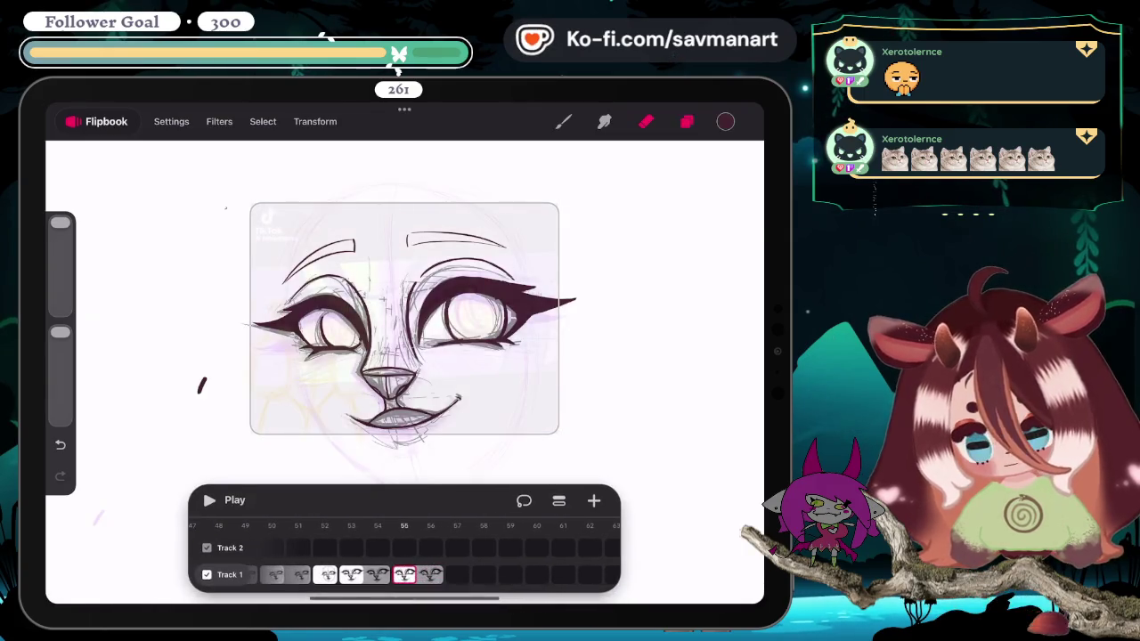
click(686, 121)
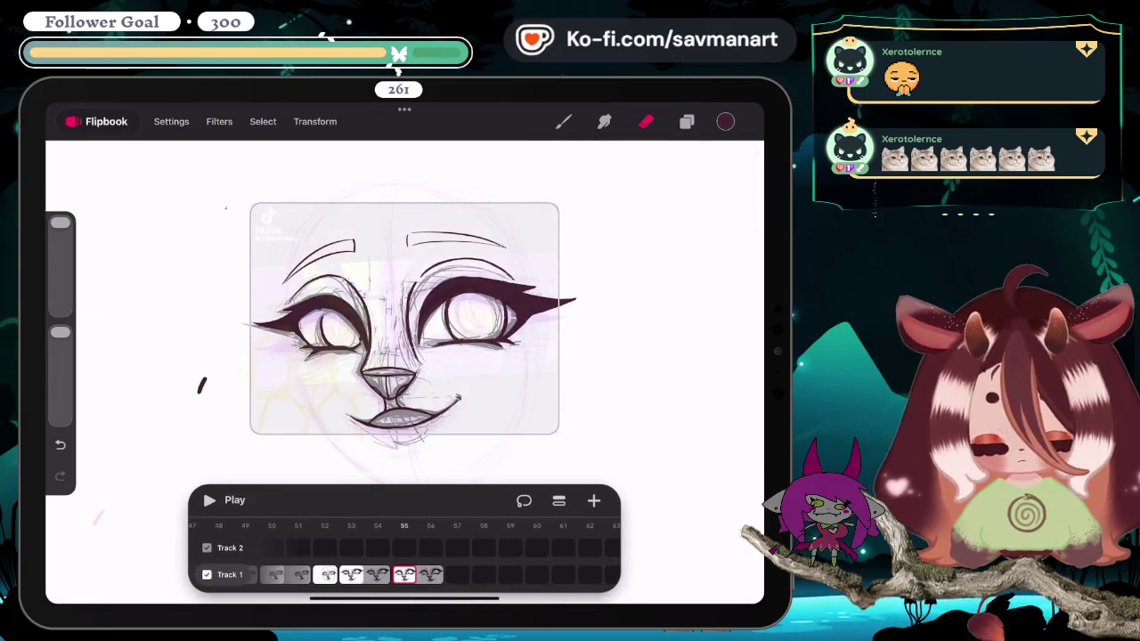
drag(321, 574, 481, 575)
drag(356, 574, 587, 574)
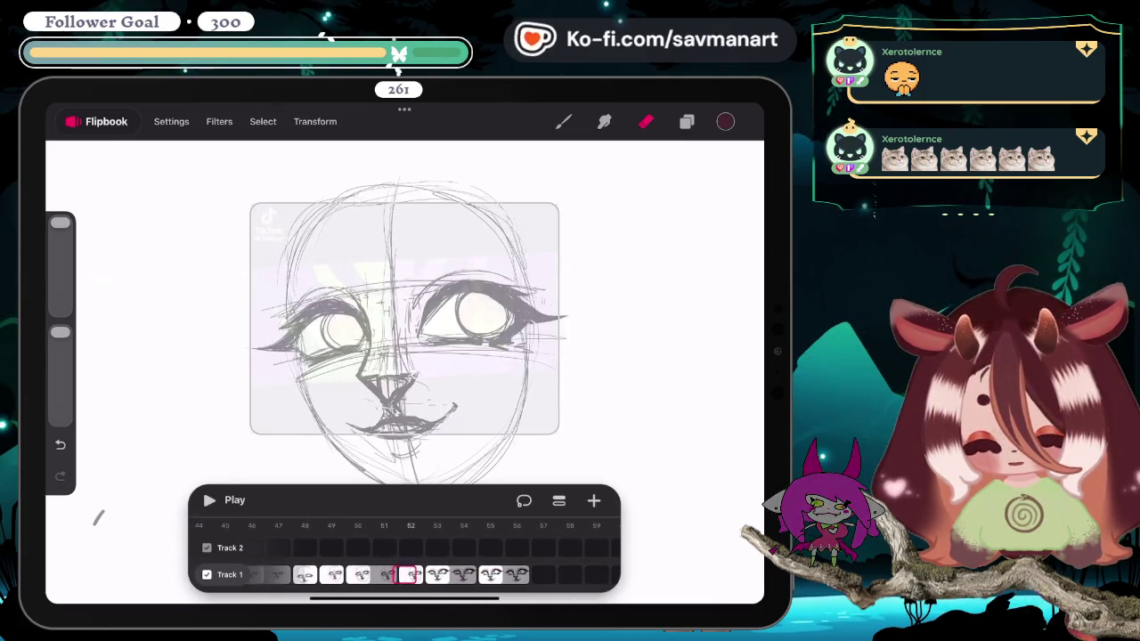
drag(498, 575, 311, 574)
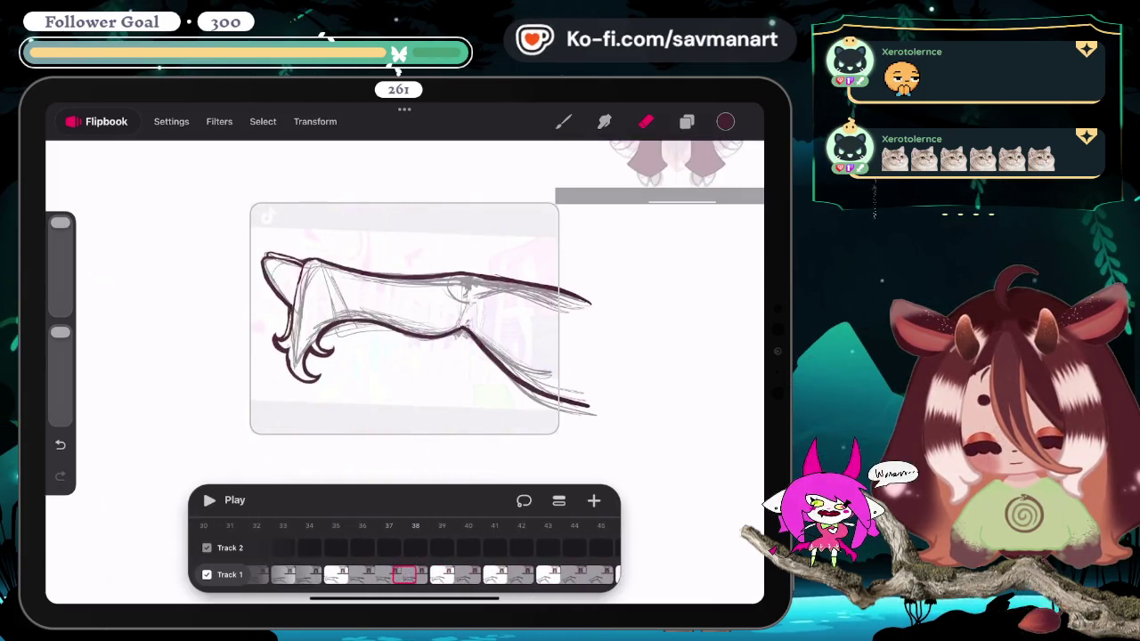
drag(401, 574, 427, 574)
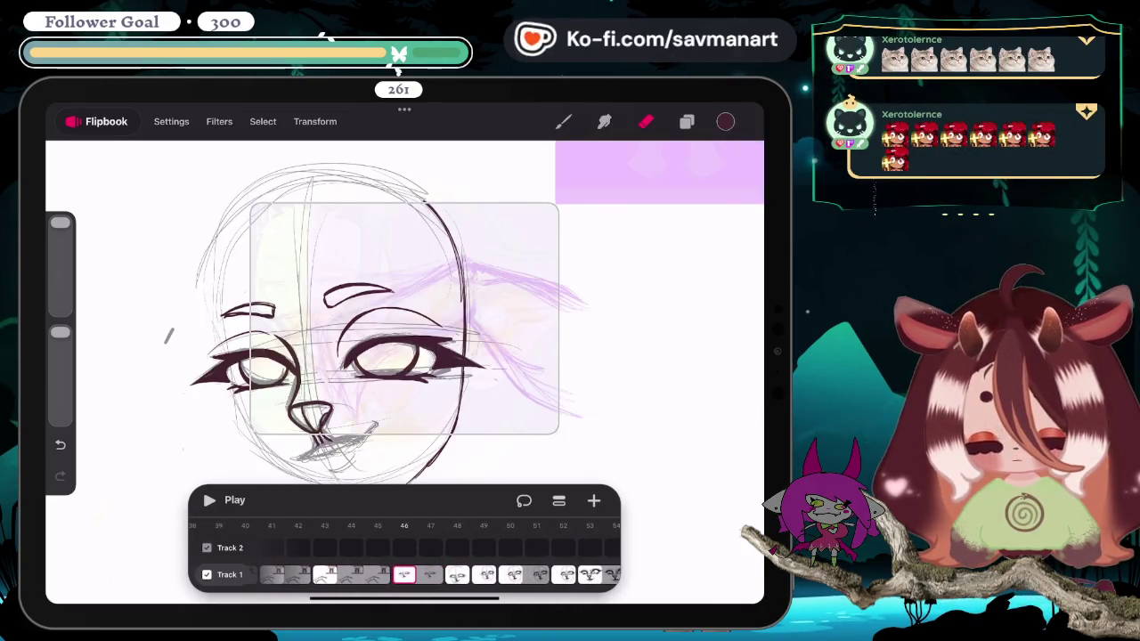
click(687, 121)
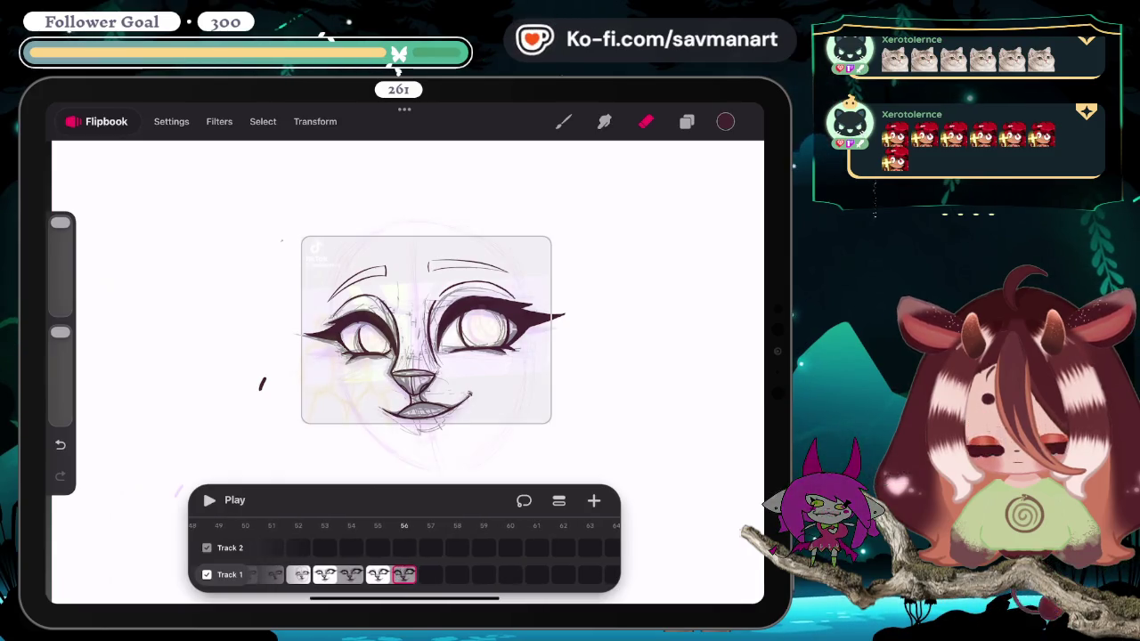
click(98, 121)
click(110, 196)
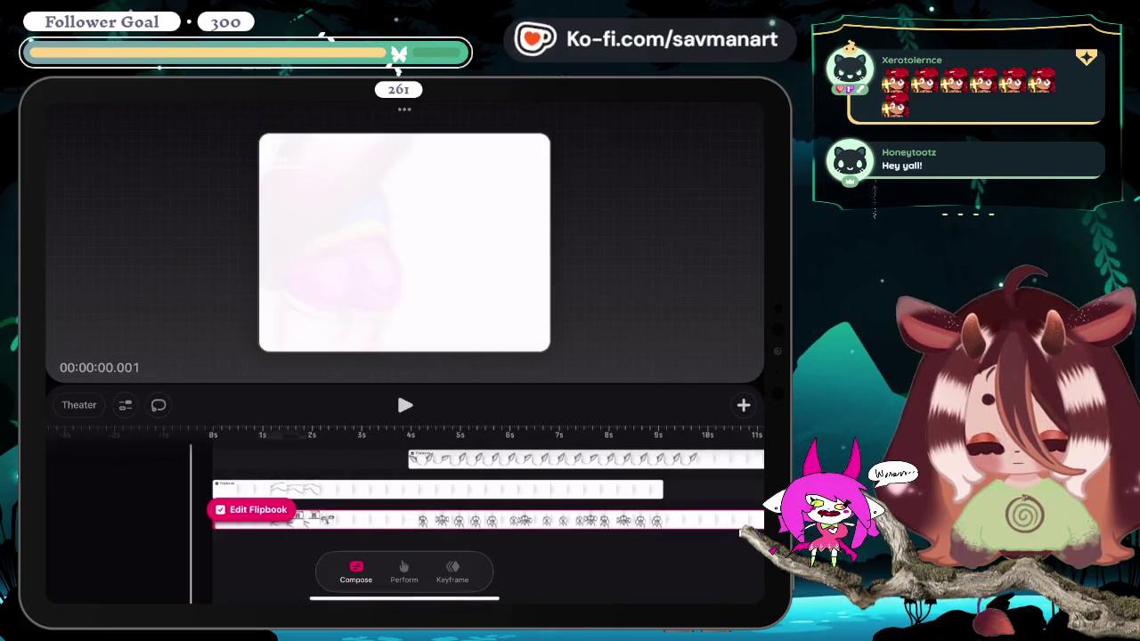
click(404, 405)
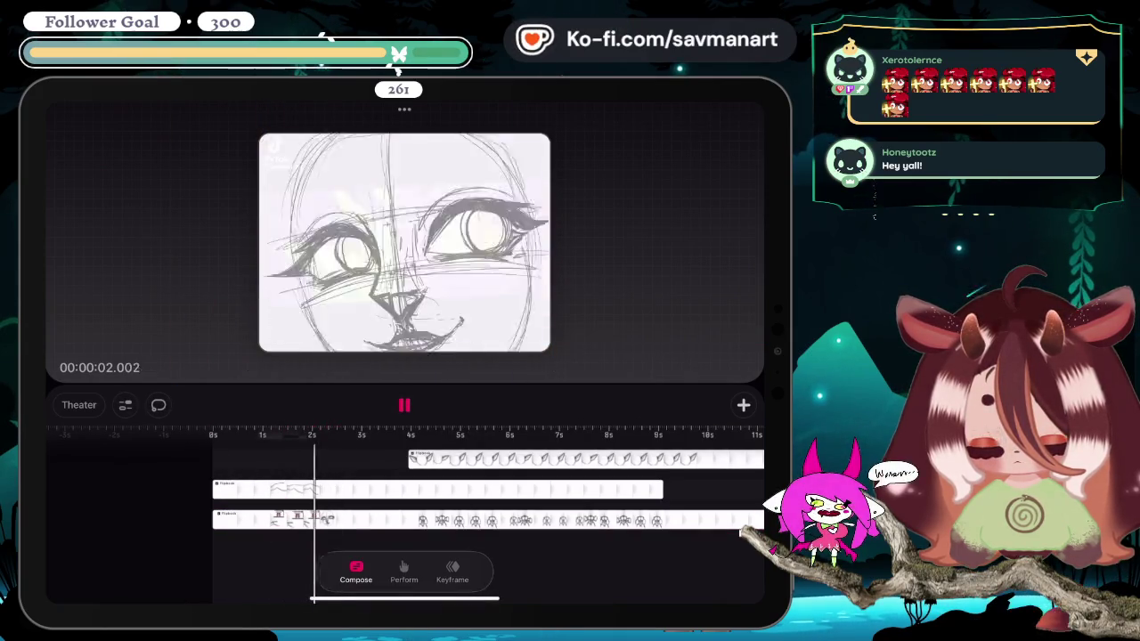
click(267, 520)
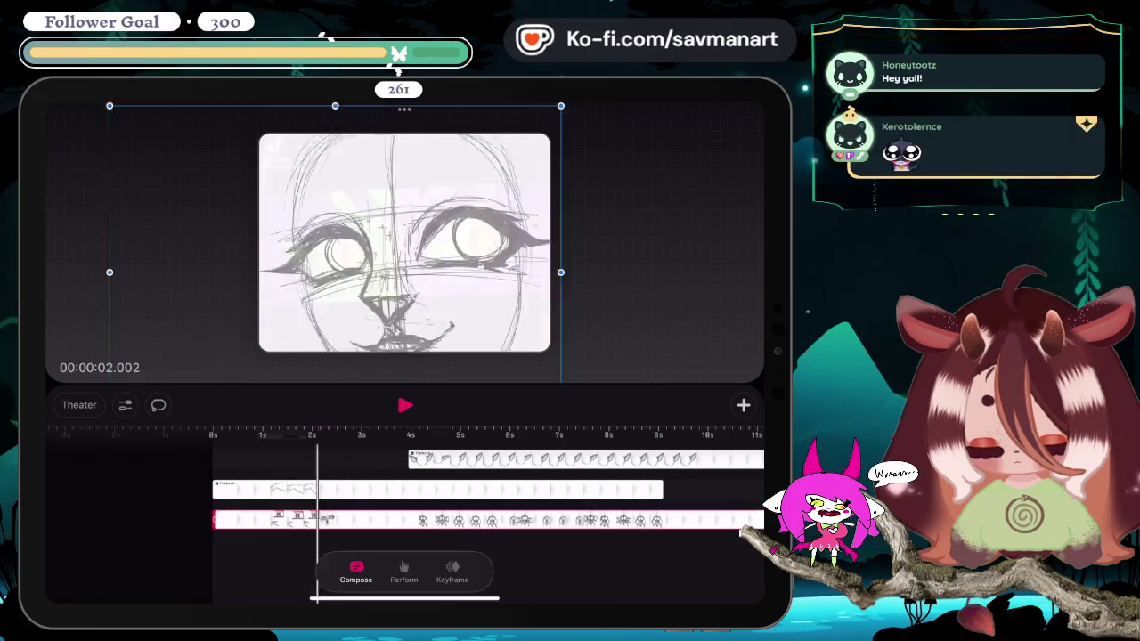
click(404, 406)
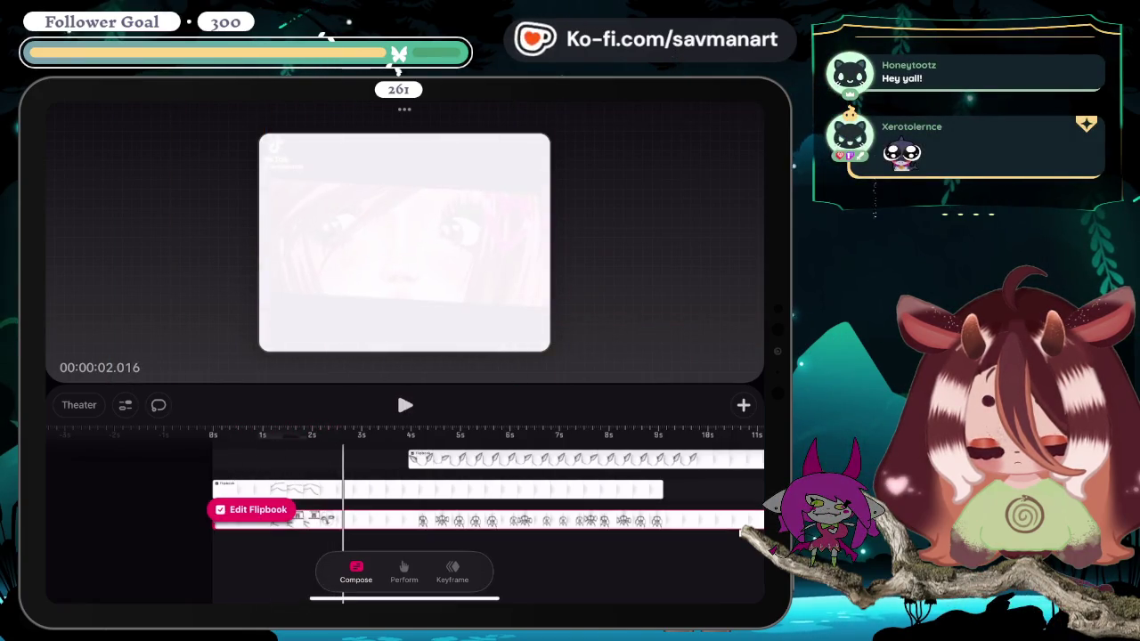
click(404, 405)
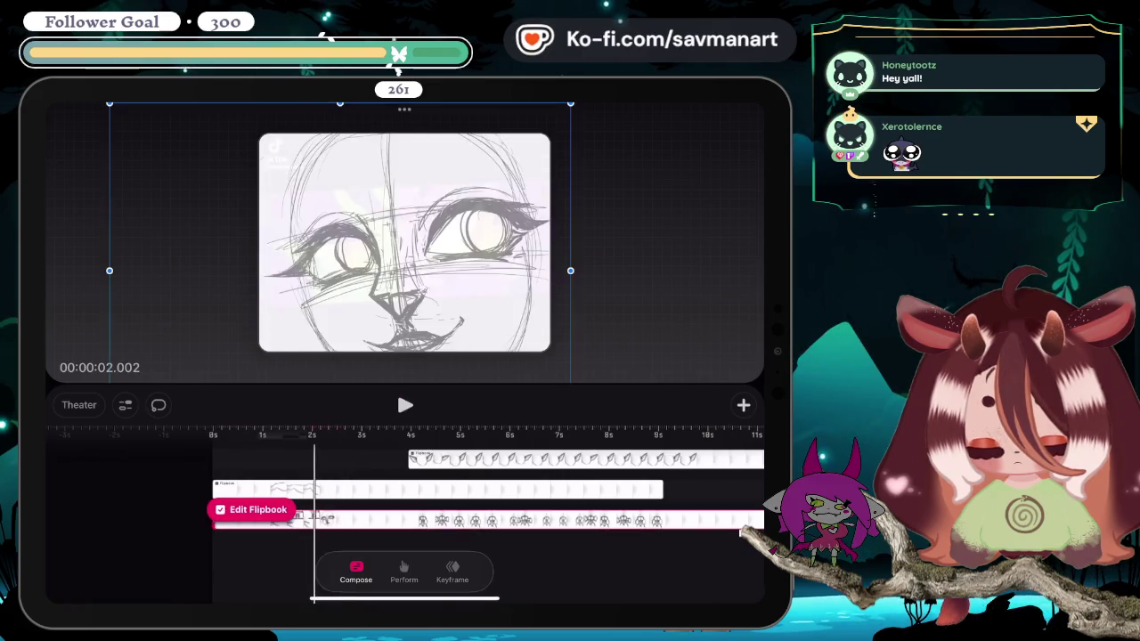
click(267, 488)
click(405, 405)
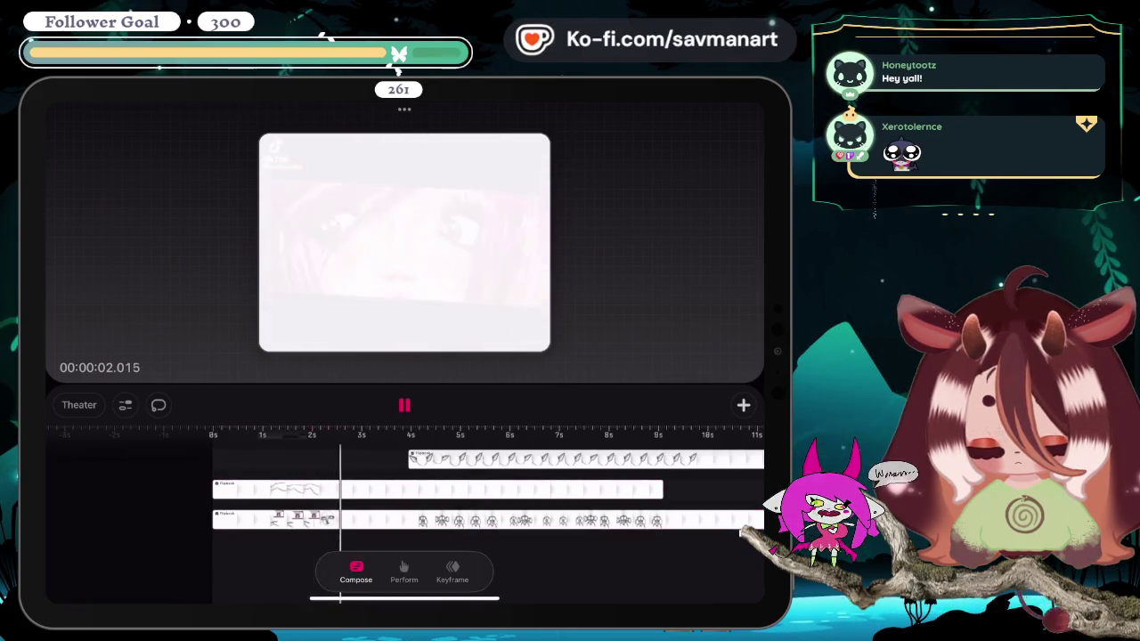
click(267, 519)
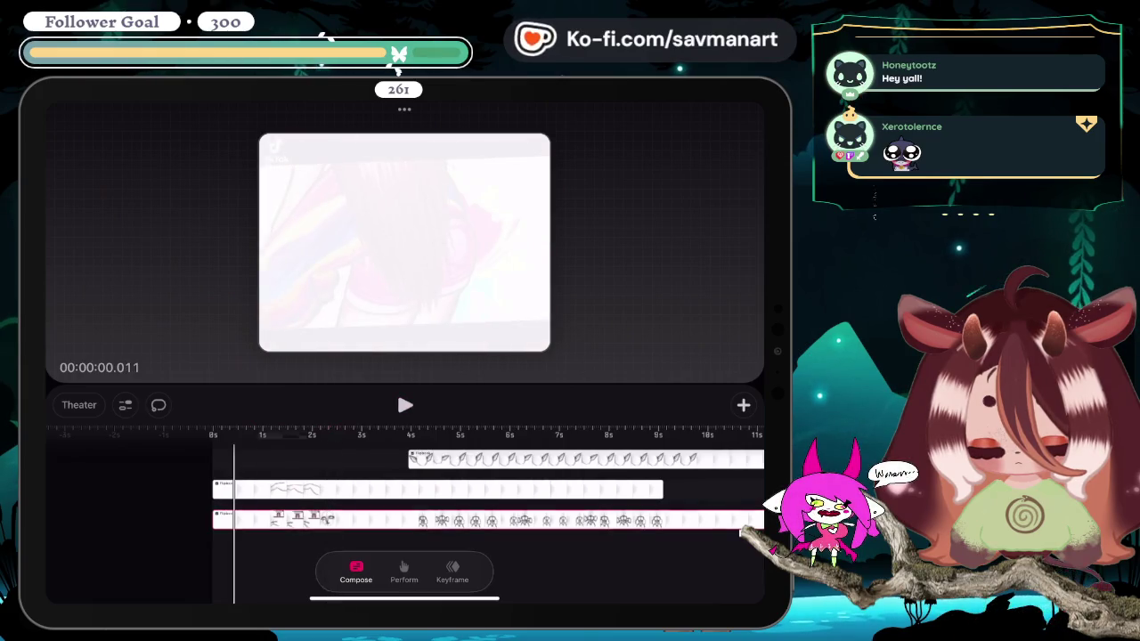
click(404, 405)
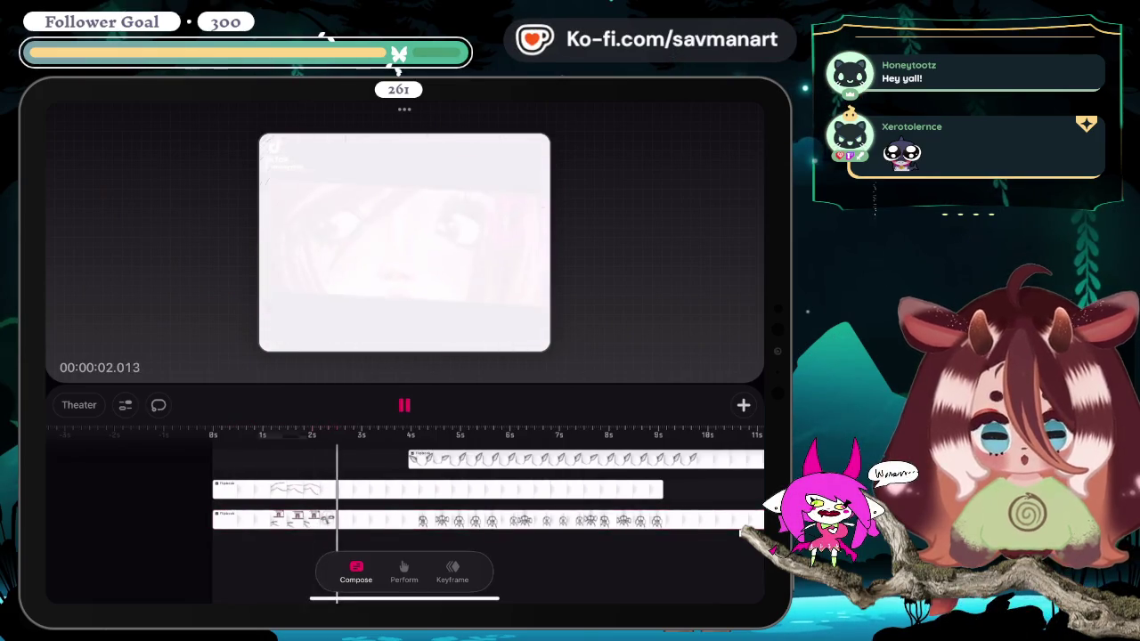
click(404, 405)
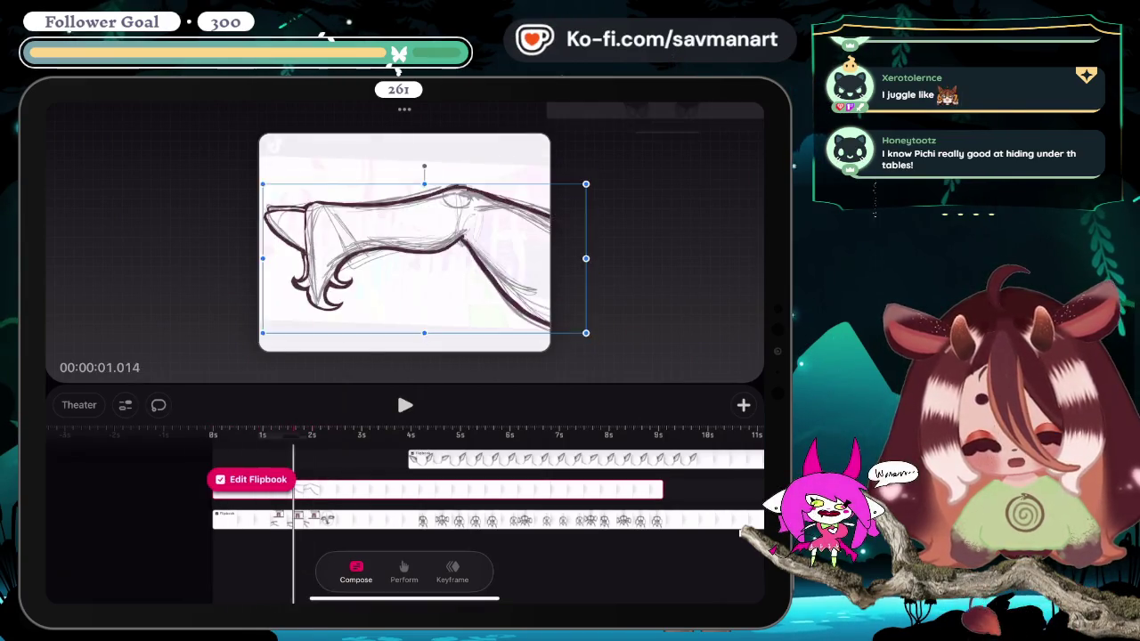
drag(312, 490, 562, 490)
mouse_move(562, 435)
mouse_down()
mouse_move(213, 434)
mouse_move(311, 435)
mouse_move(229, 434)
mouse_up()
click(405, 405)
click(405, 405)
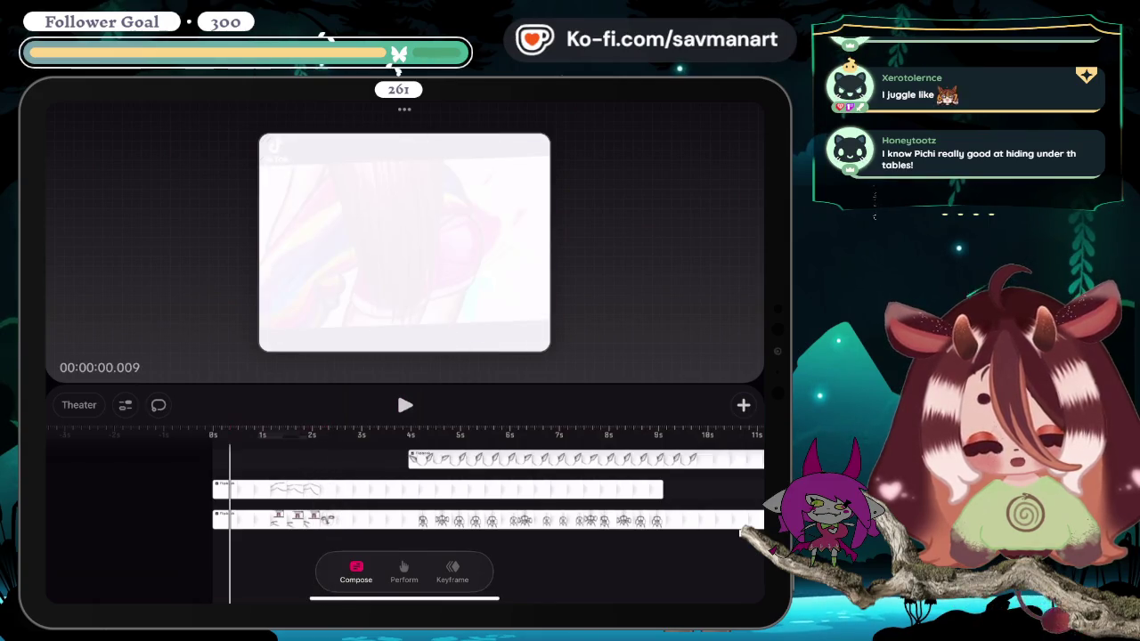
click(405, 405)
click(405, 405)
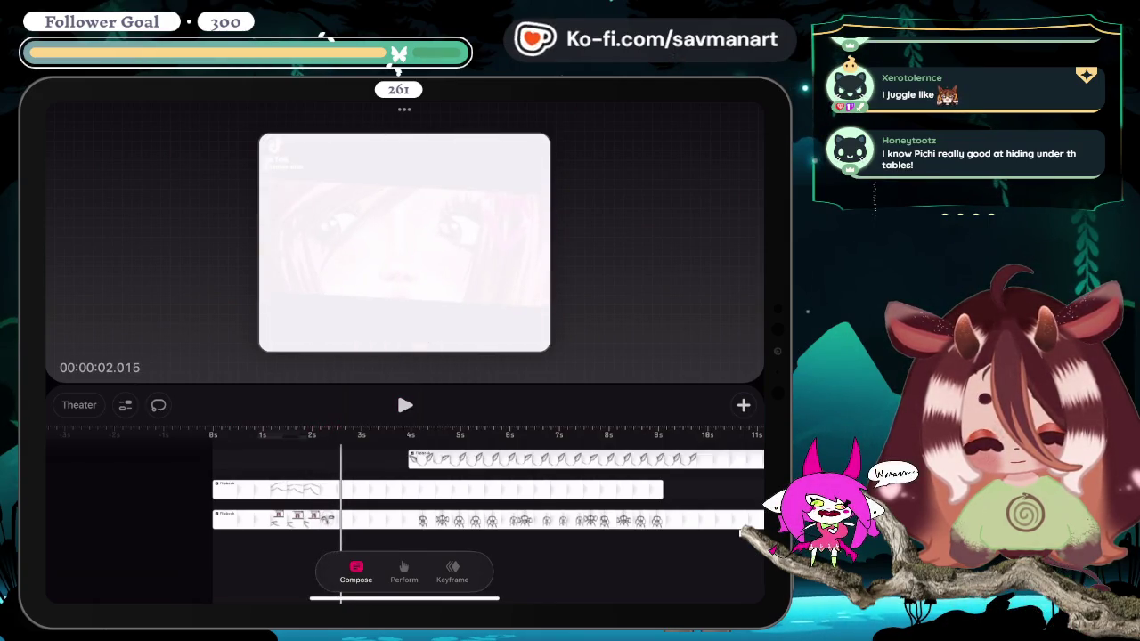
scroll(487, 499, down, 3)
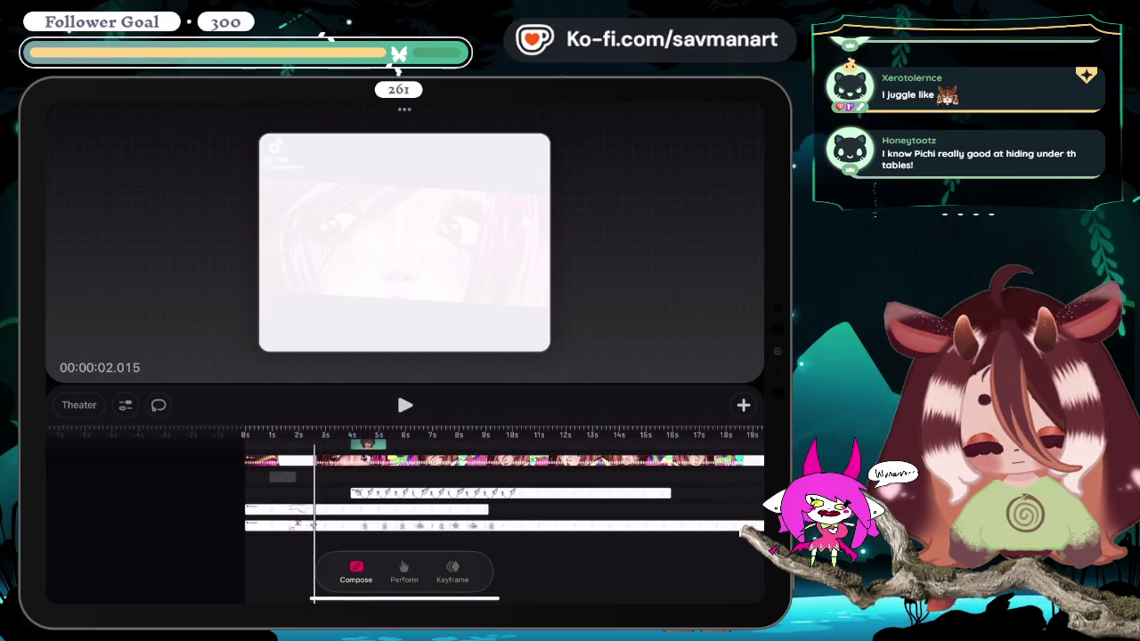
drag(313, 434, 246, 434)
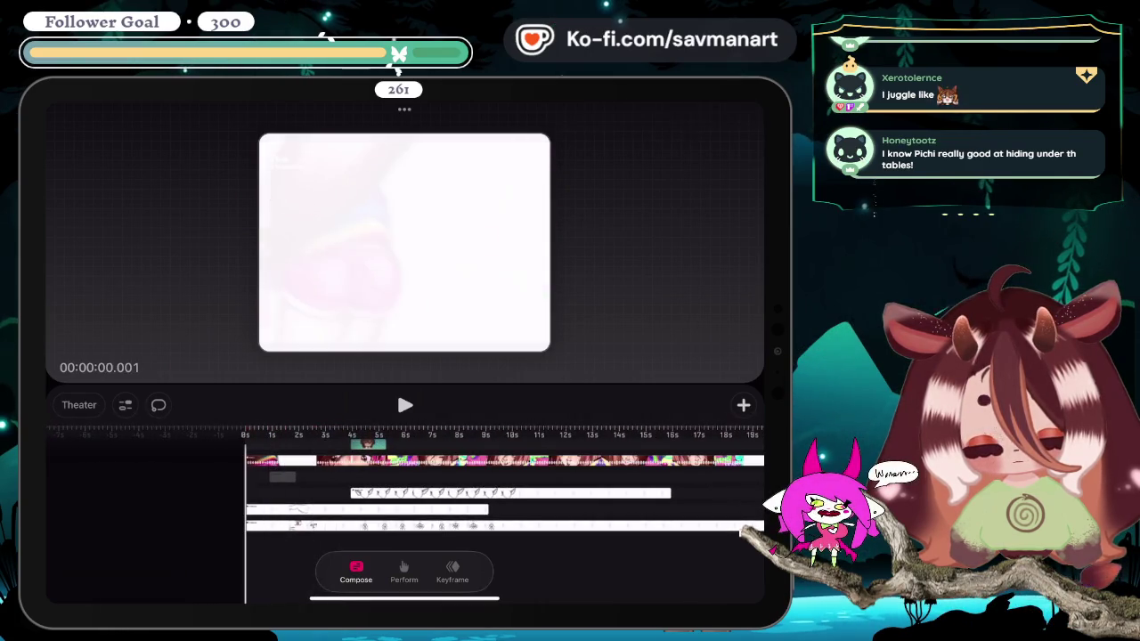
click(405, 405)
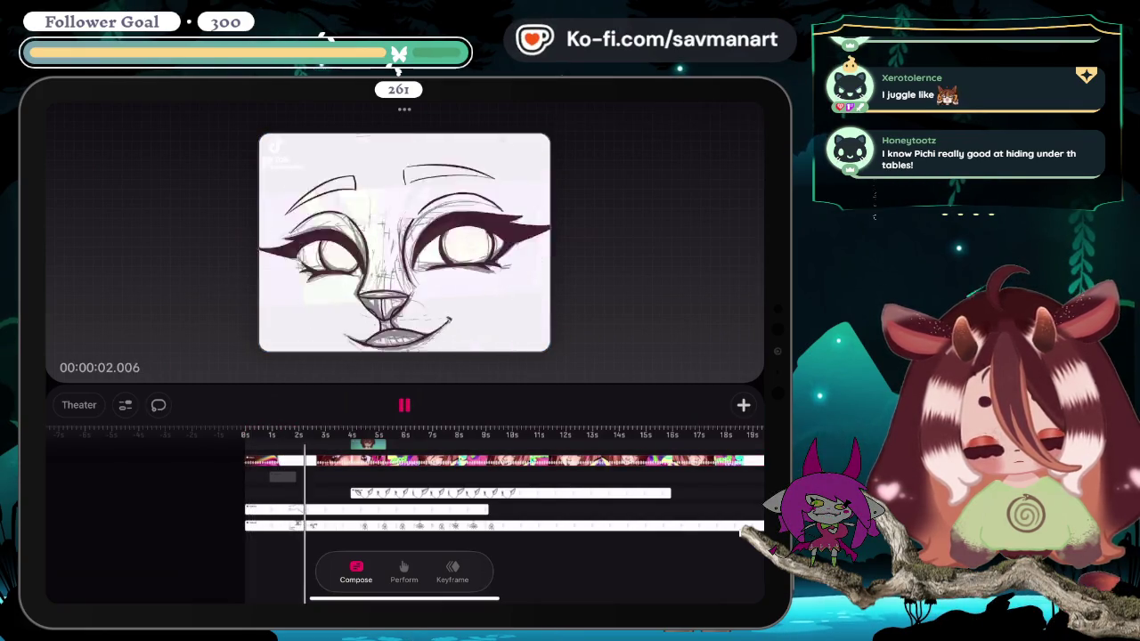
click(405, 405)
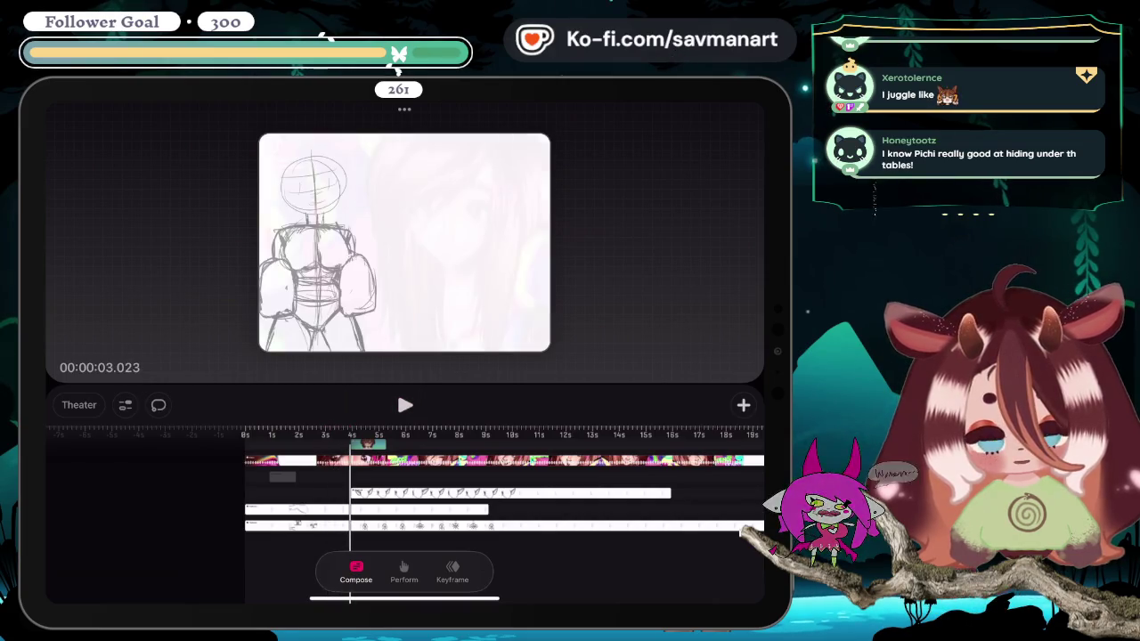
click(246, 434)
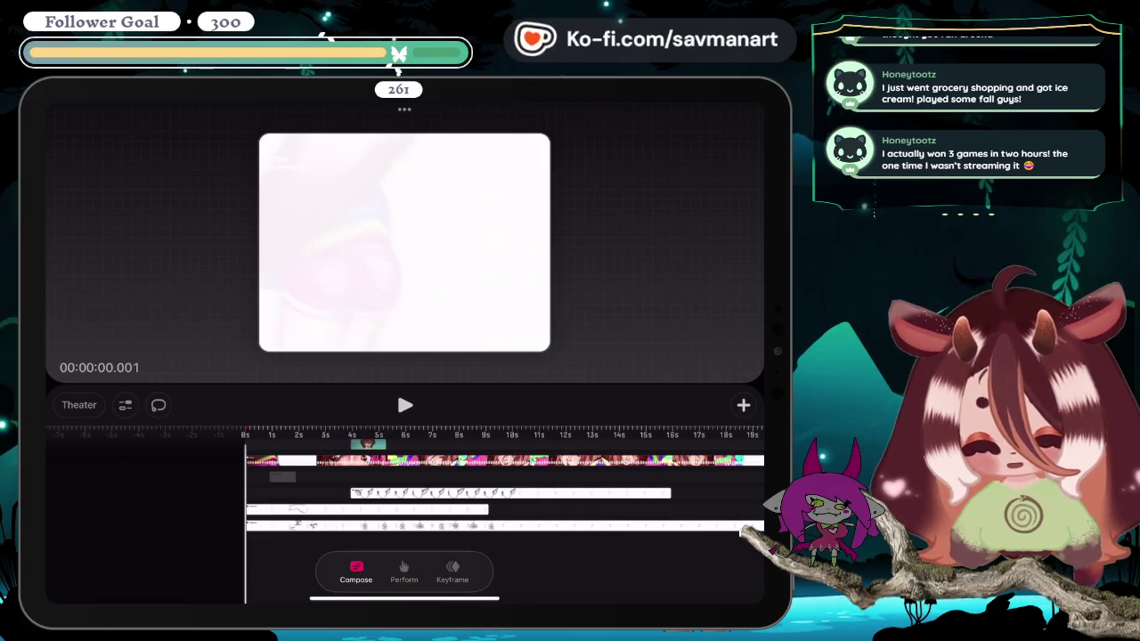
key(space)
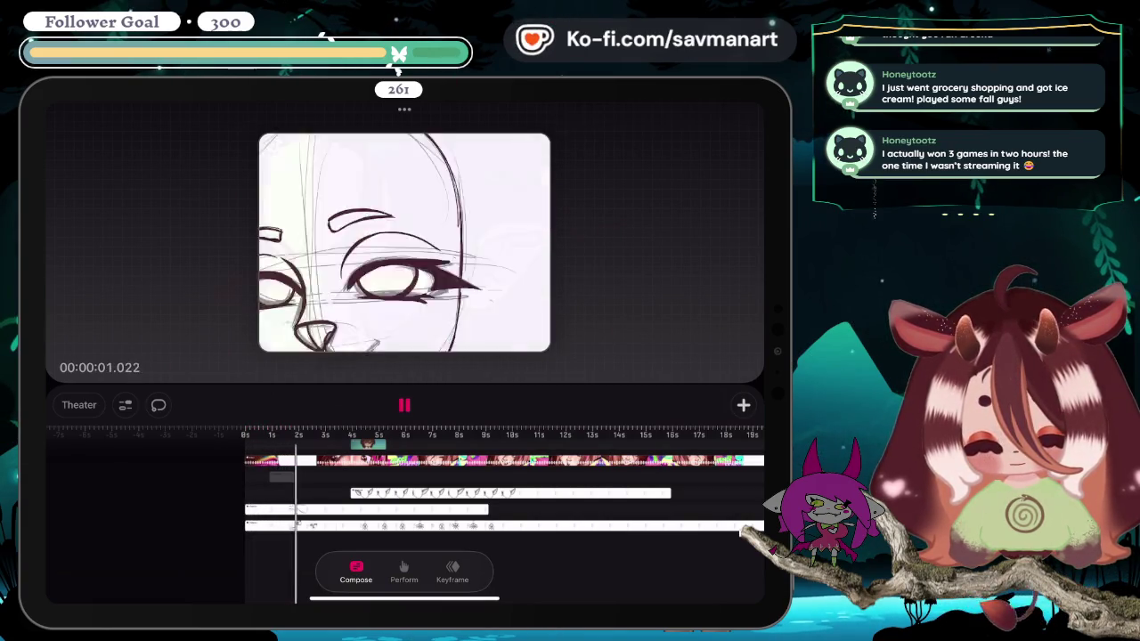
key(space)
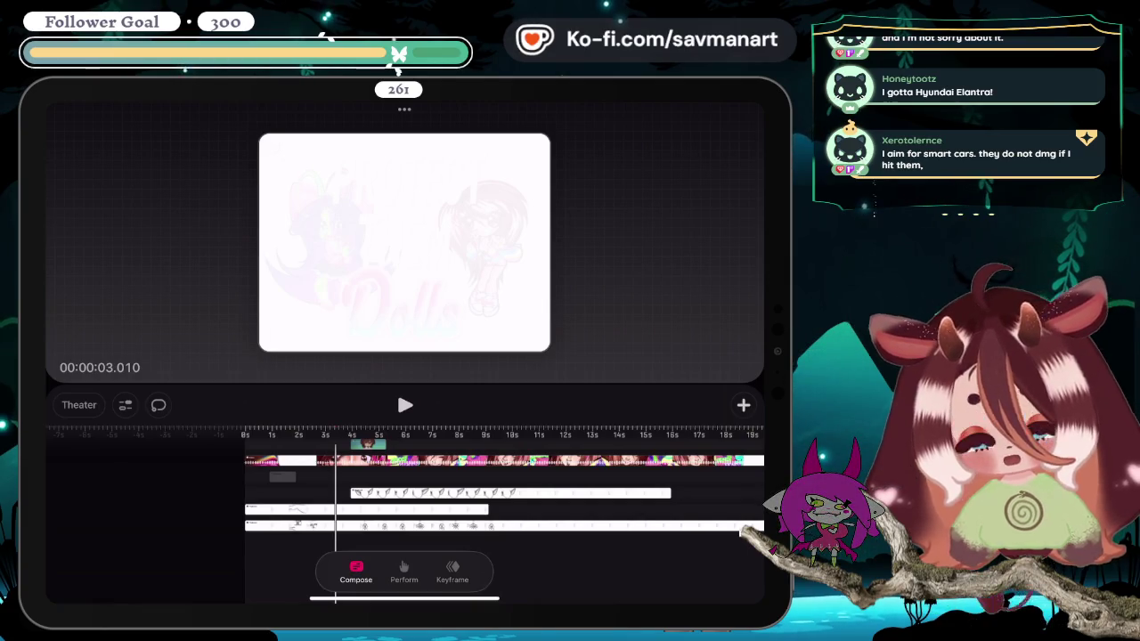
key(space)
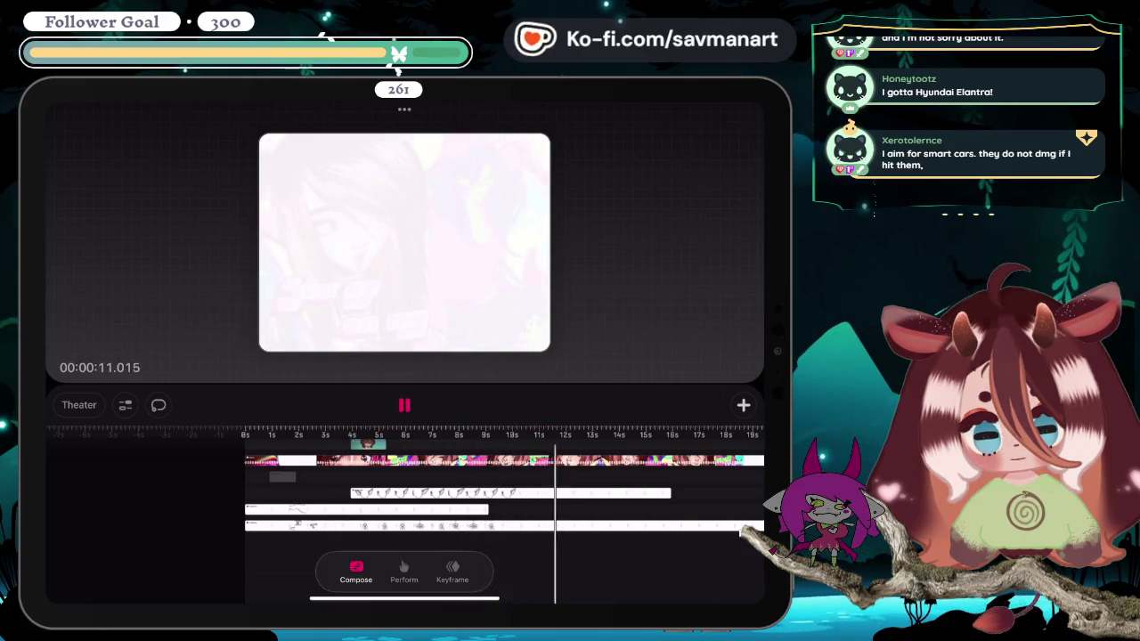
click(392, 493)
Step: Rewind the playhead to the start and play the animation back
drag(575, 446, 246, 445)
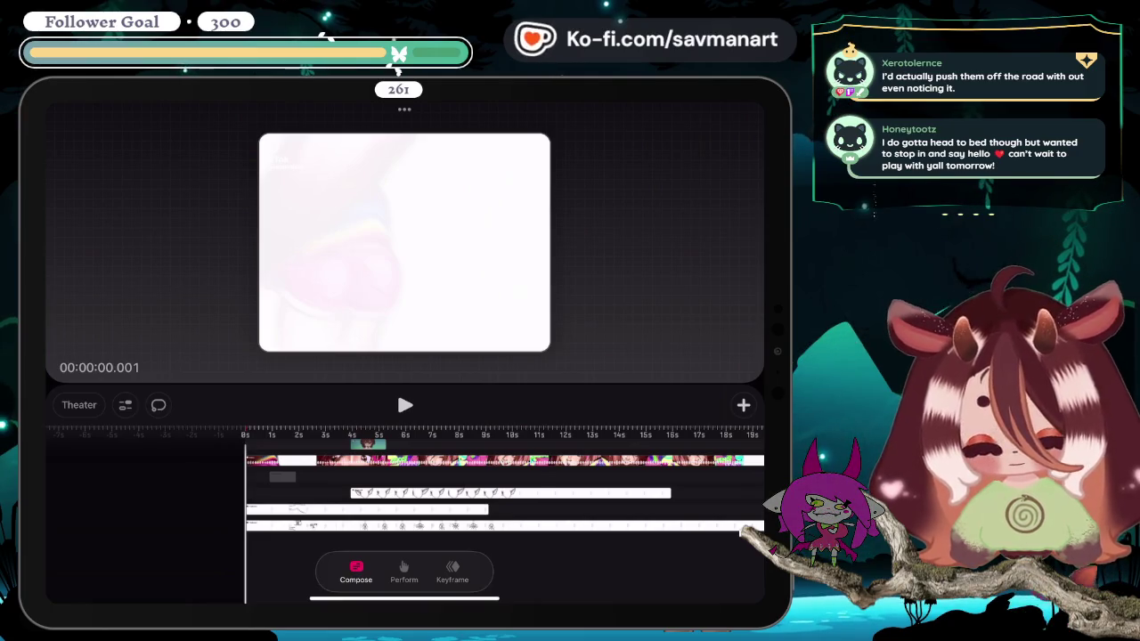
key(space)
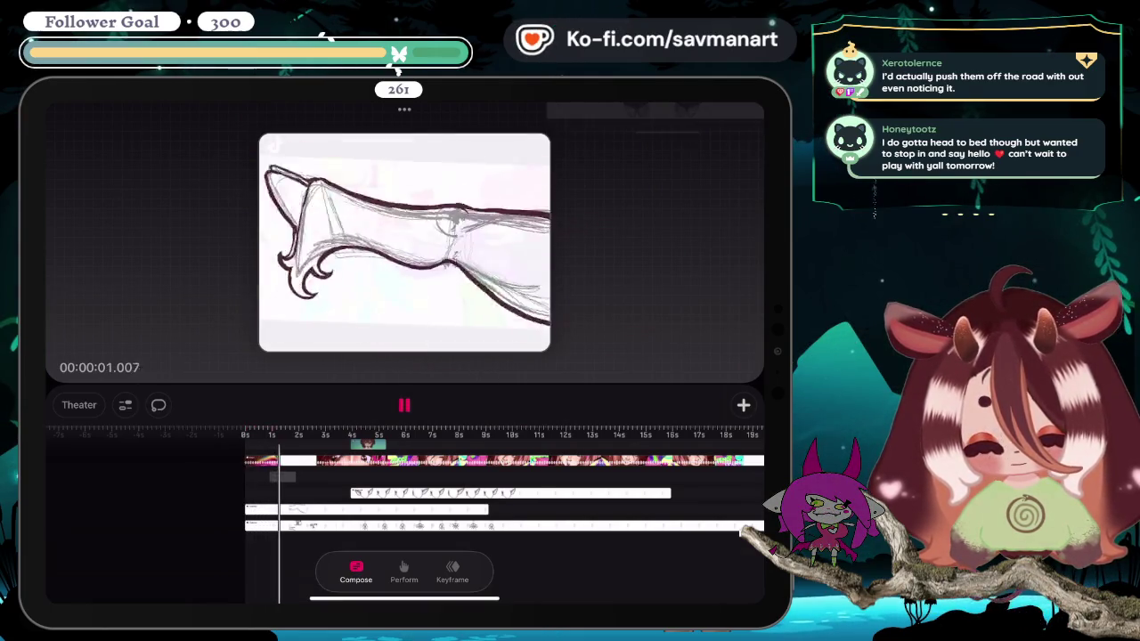
key(space)
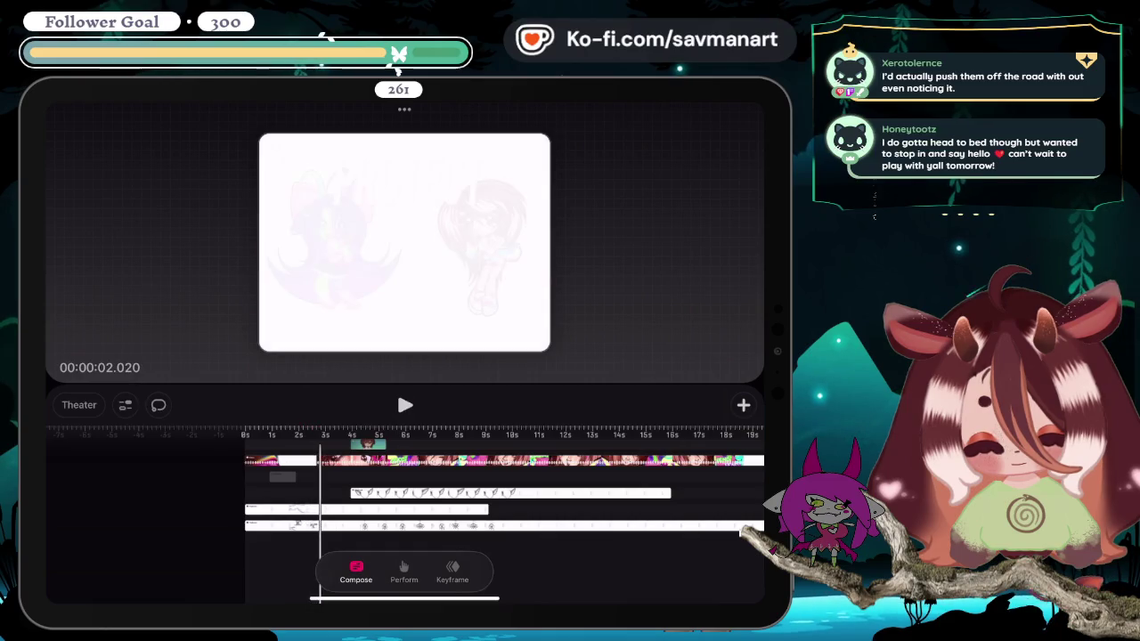
mouse_move(320, 472)
mouse_down()
mouse_move(278, 472)
mouse_move(307, 472)
mouse_move(295, 472)
mouse_up()
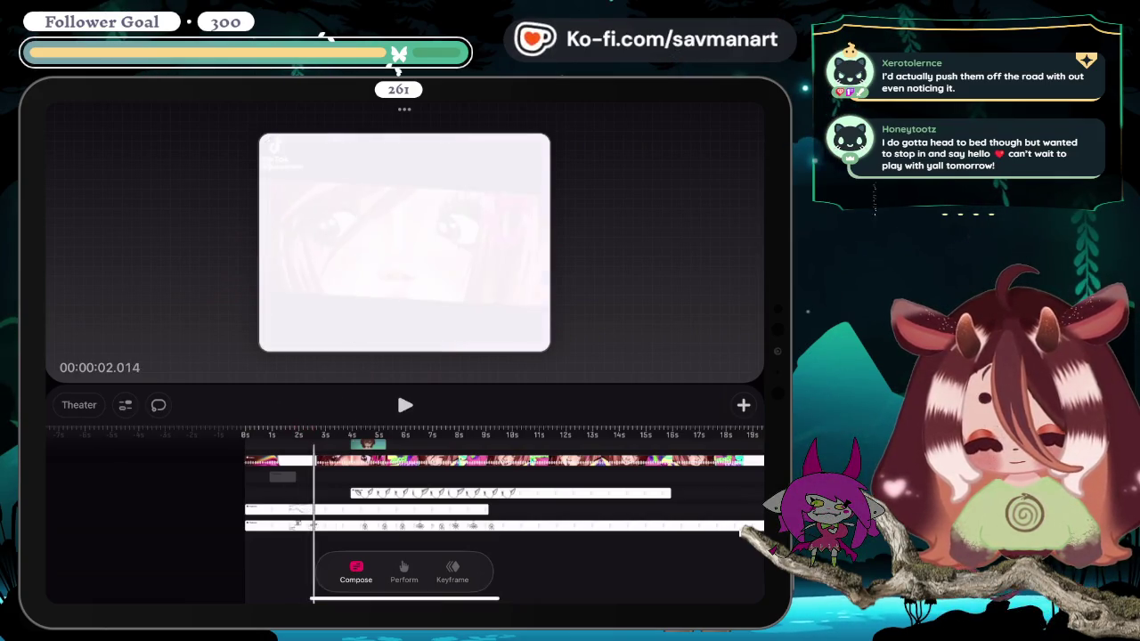
click(270, 435)
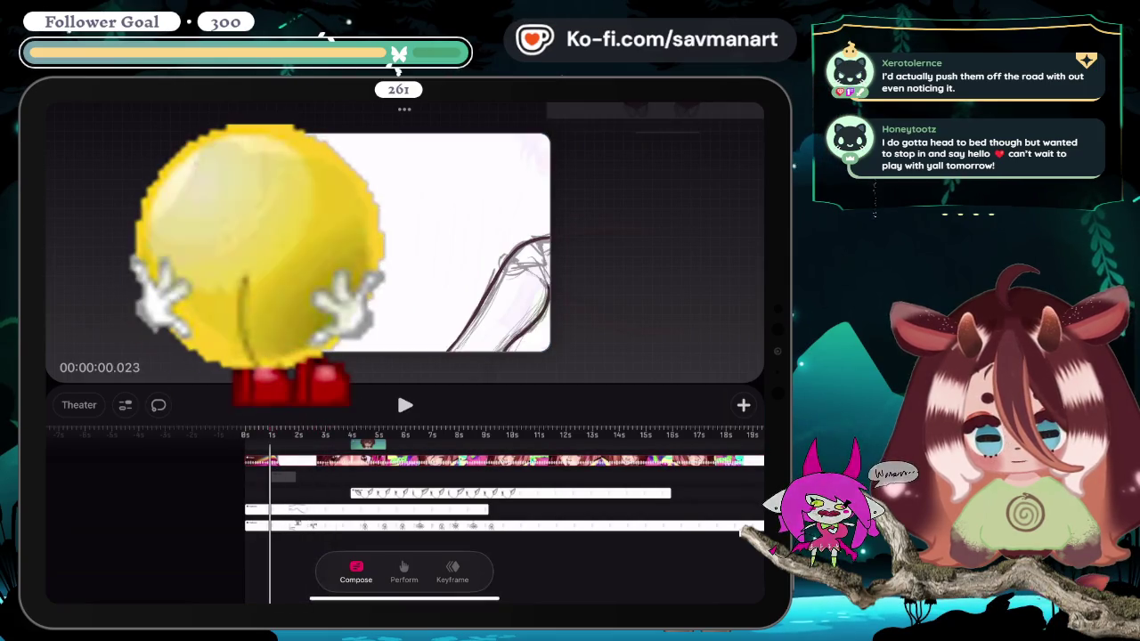
mouse_move(269, 435)
mouse_down()
mouse_move(323, 435)
mouse_move(271, 435)
mouse_up()
click(404, 404)
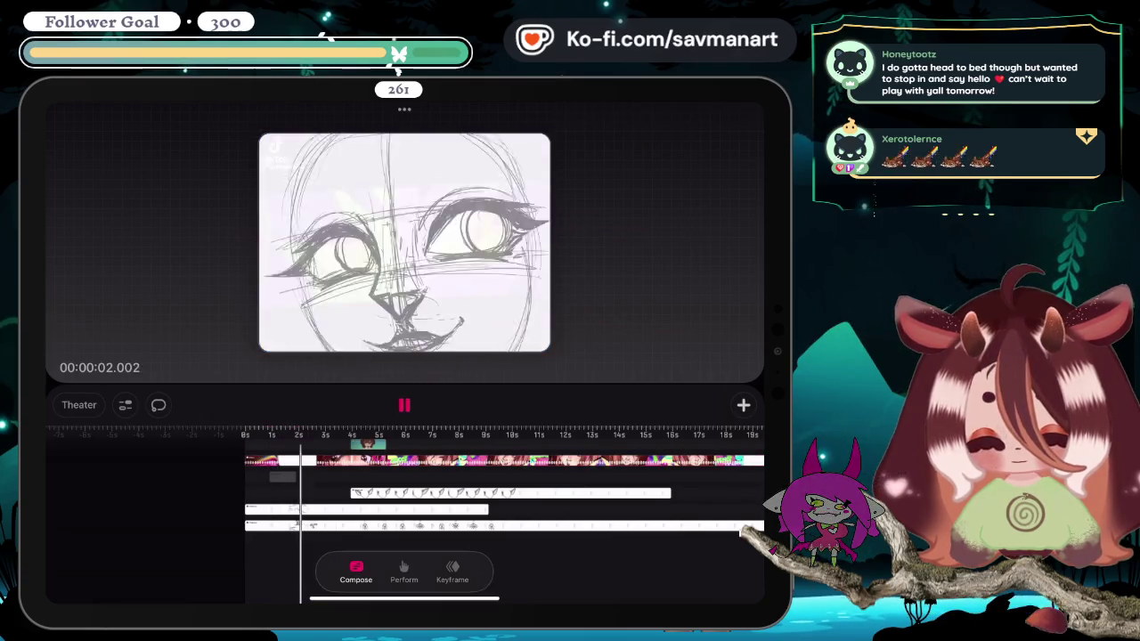
click(404, 404)
mouse_move(316, 435)
mouse_down()
mouse_move(645, 435)
mouse_move(291, 435)
mouse_up()
click(391, 493)
click(374, 526)
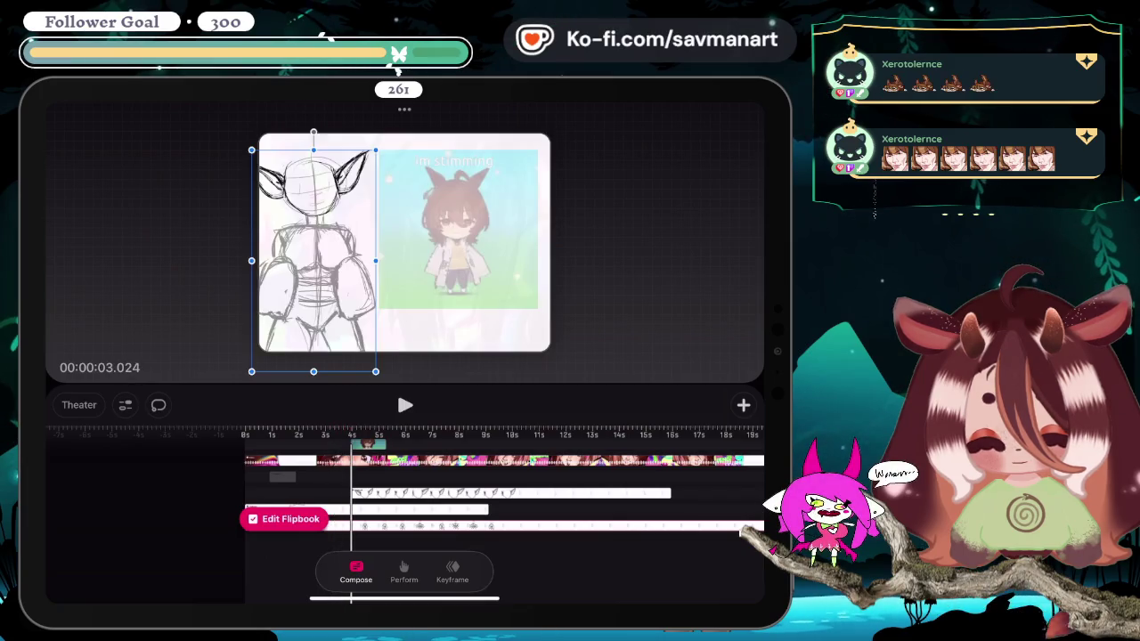
mouse_move(352, 526)
mouse_down()
mouse_move(337, 526)
mouse_move(365, 525)
mouse_move(294, 525)
mouse_move(470, 526)
mouse_move(281, 526)
mouse_move(544, 525)
mouse_up()
mouse_move(440, 525)
mouse_down()
mouse_move(296, 526)
mouse_move(487, 526)
mouse_move(297, 526)
mouse_move(345, 525)
mouse_move(314, 525)
mouse_move(332, 525)
mouse_up()
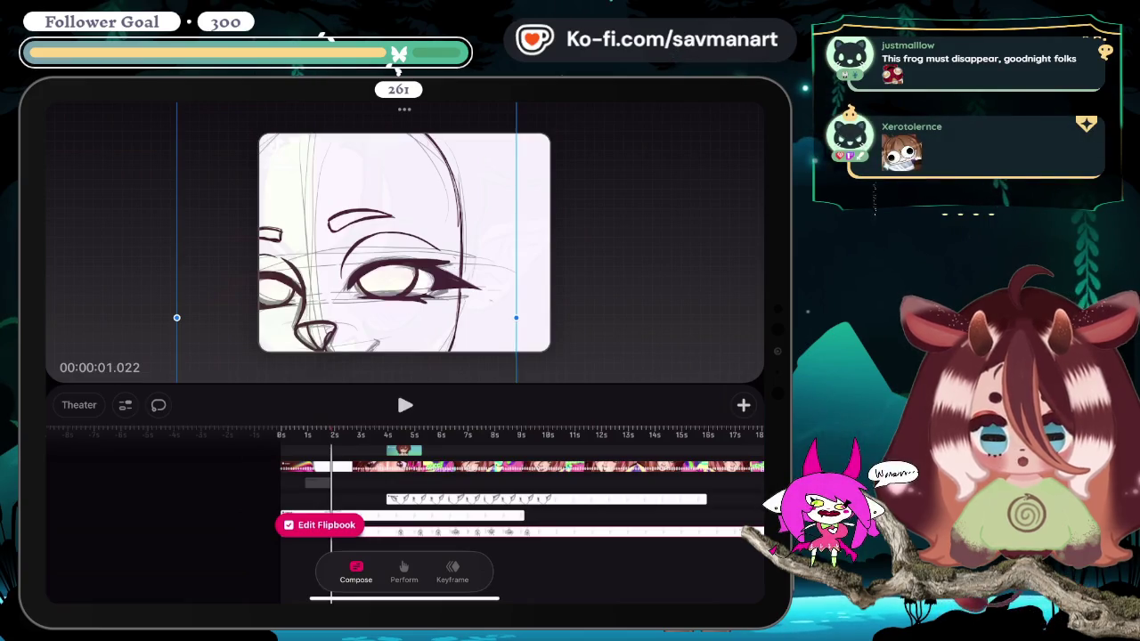
mouse_move(331, 525)
mouse_down()
mouse_move(307, 526)
mouse_move(362, 525)
mouse_move(296, 526)
mouse_move(387, 525)
mouse_move(282, 525)
mouse_up()
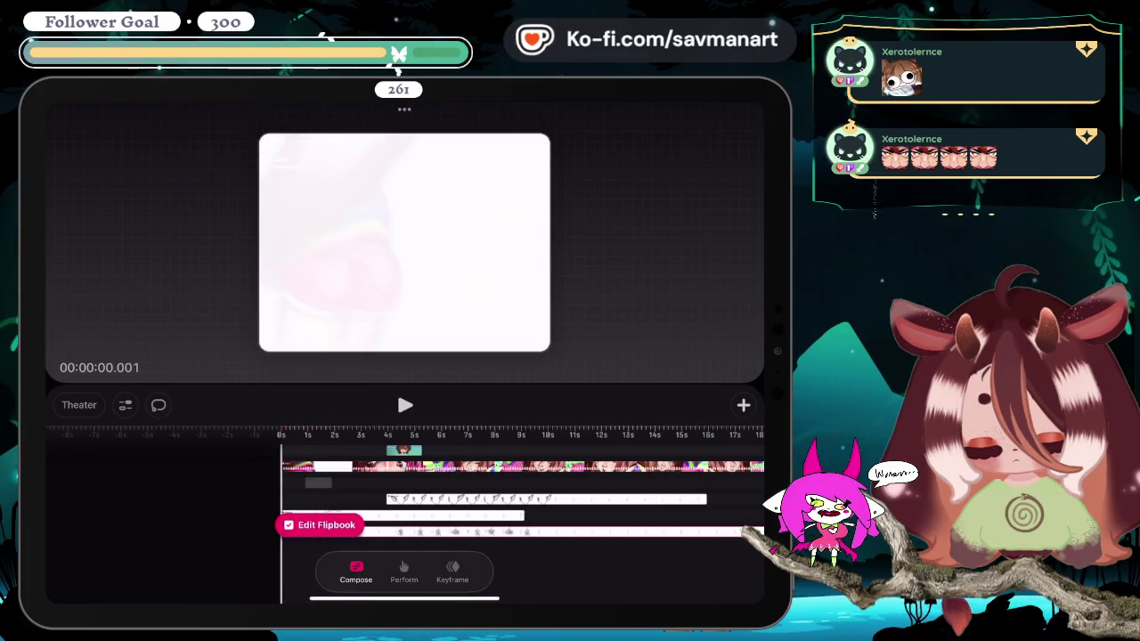
Step: Play the animation from the start and pause it at about four seconds
click(404, 406)
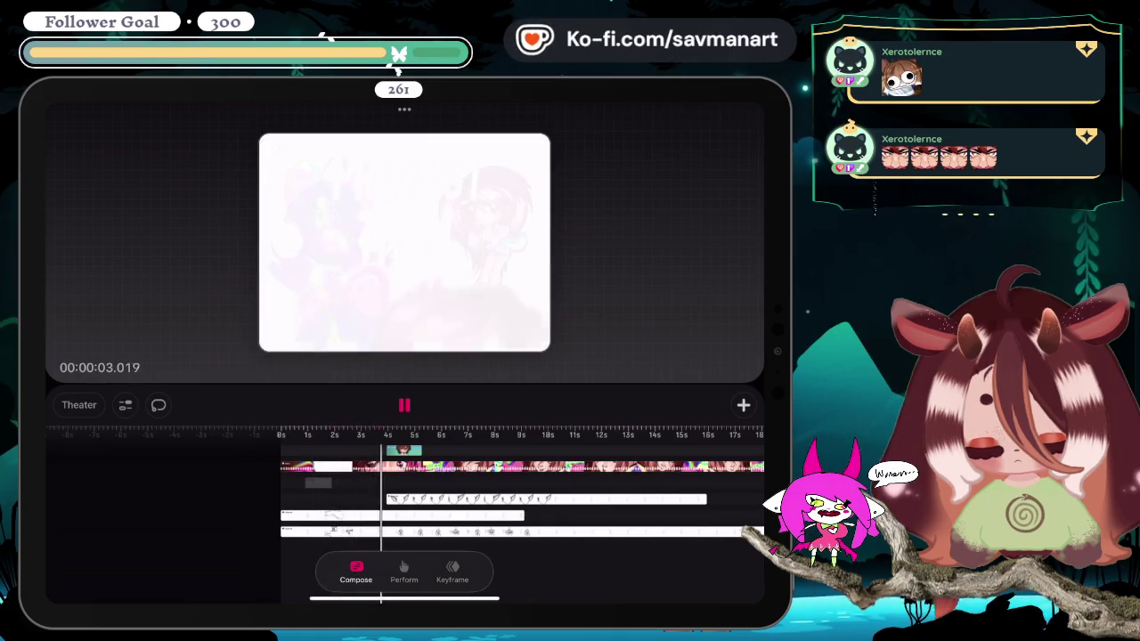
click(338, 516)
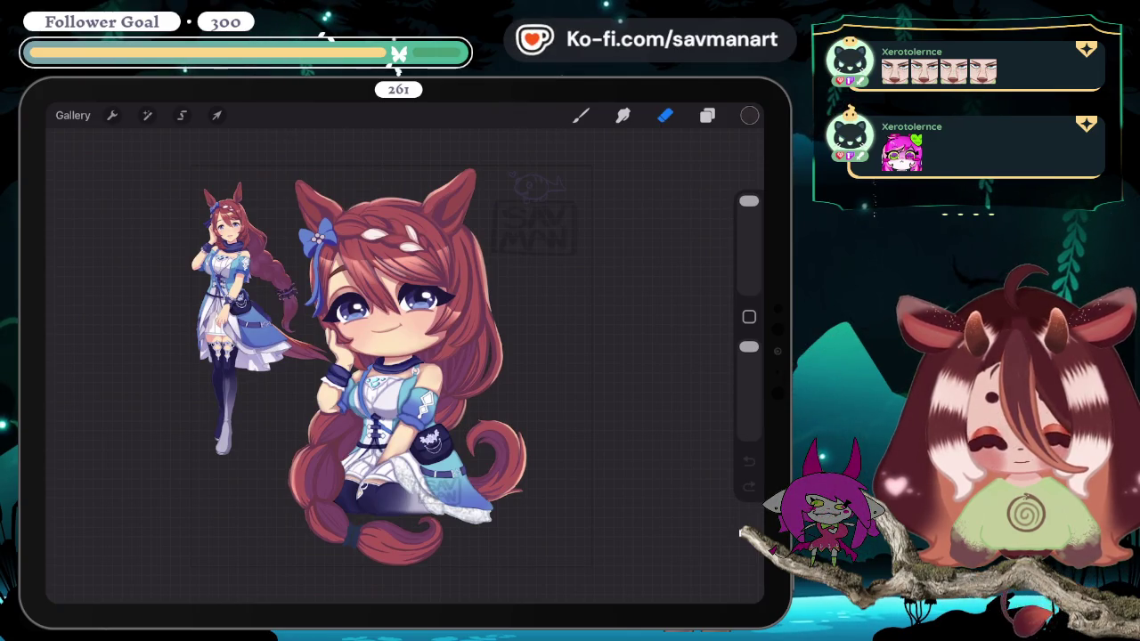
Step: Try to add a new layer in Layers, hitting Procreate's 61-layer limit
scroll(267, 401, up, 3)
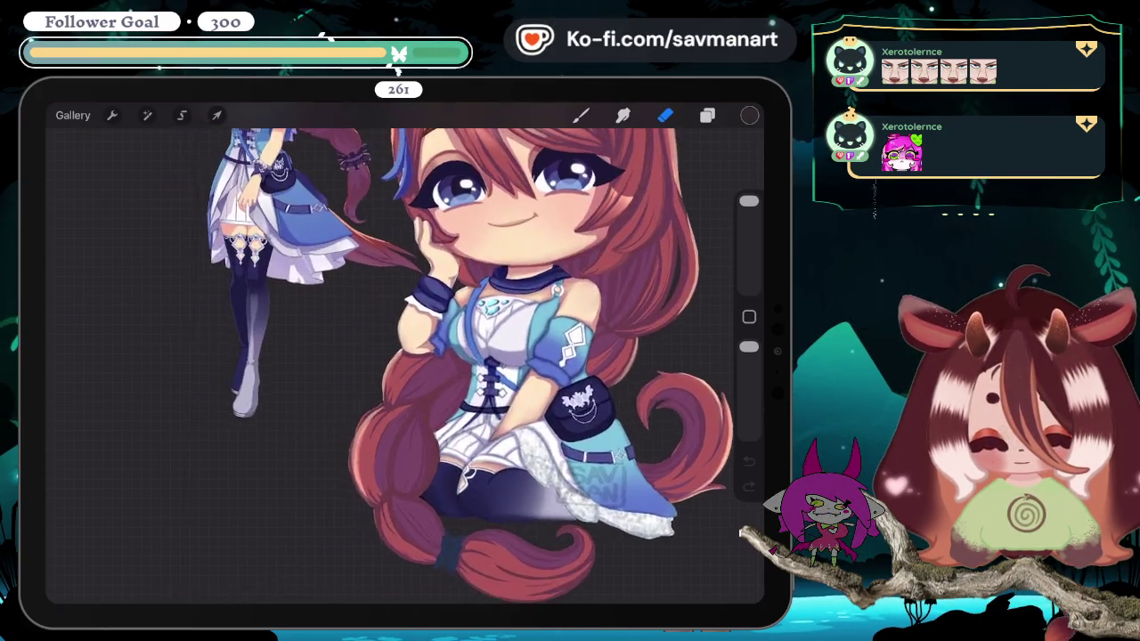
click(707, 115)
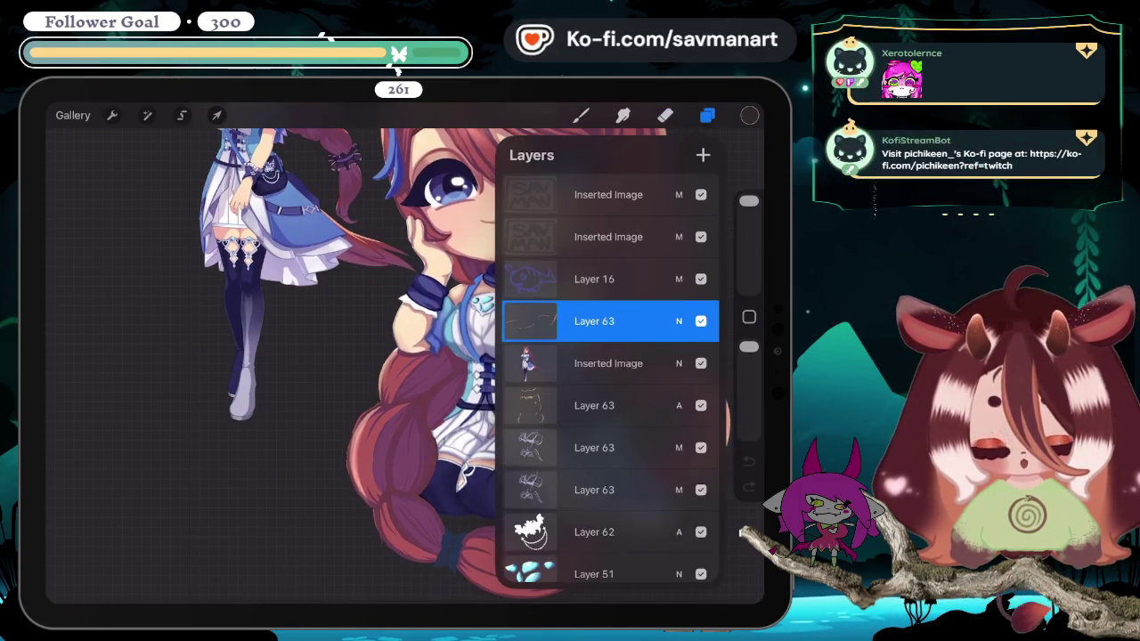
click(702, 155)
click(664, 115)
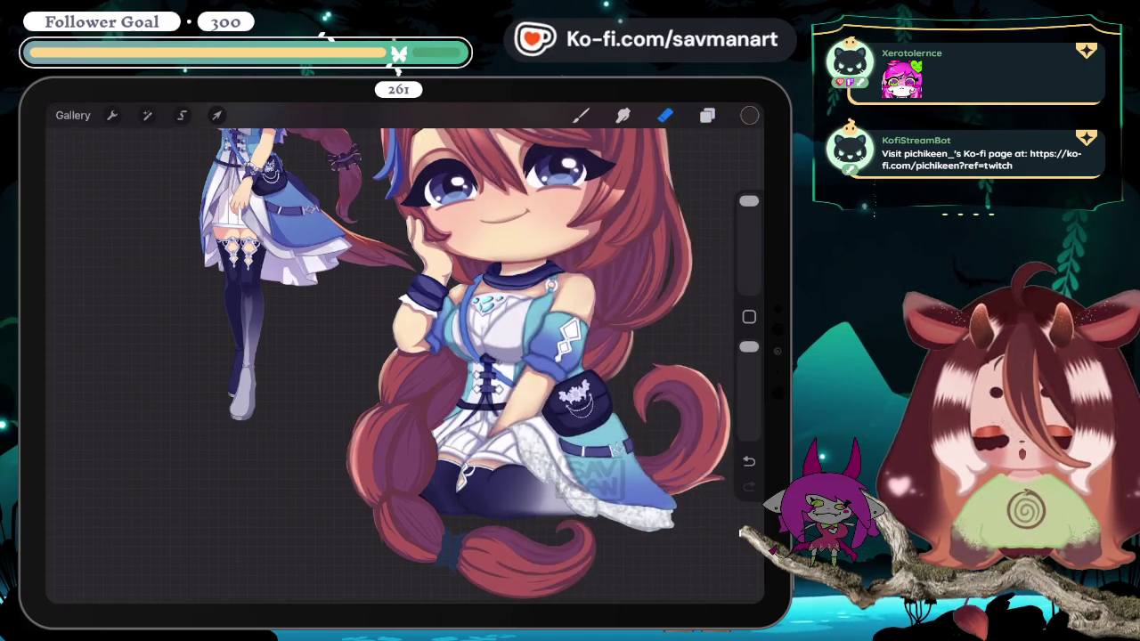
scroll(401, 356, down, 3)
scroll(401, 356, up, 3)
scroll(401, 356, up, 5)
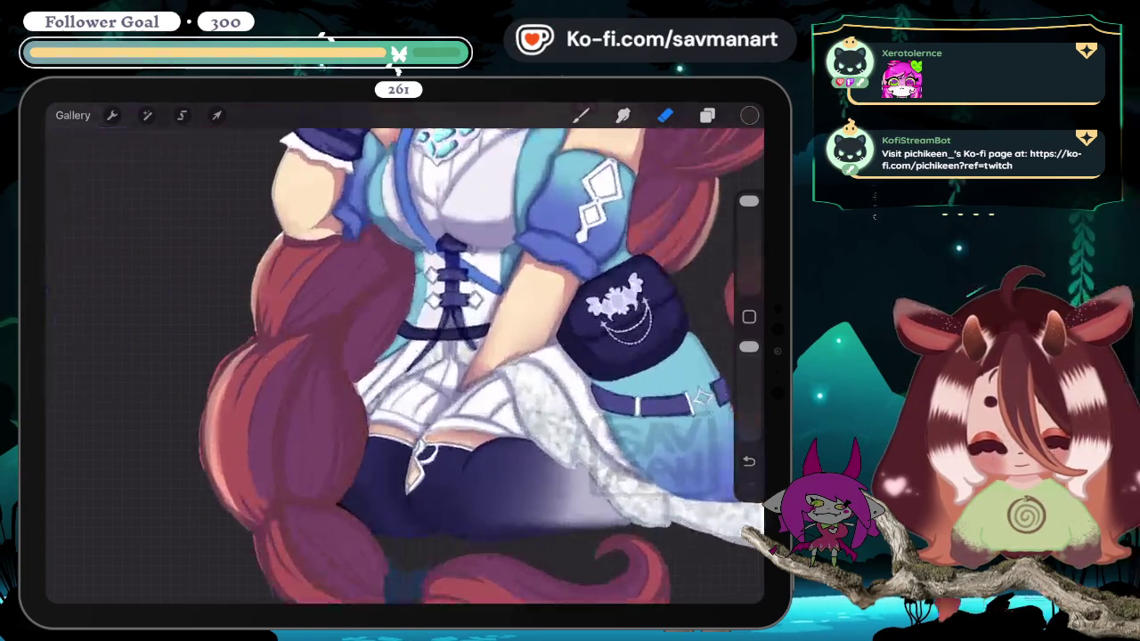
scroll(401, 357, down, 3)
scroll(401, 356, down, 2)
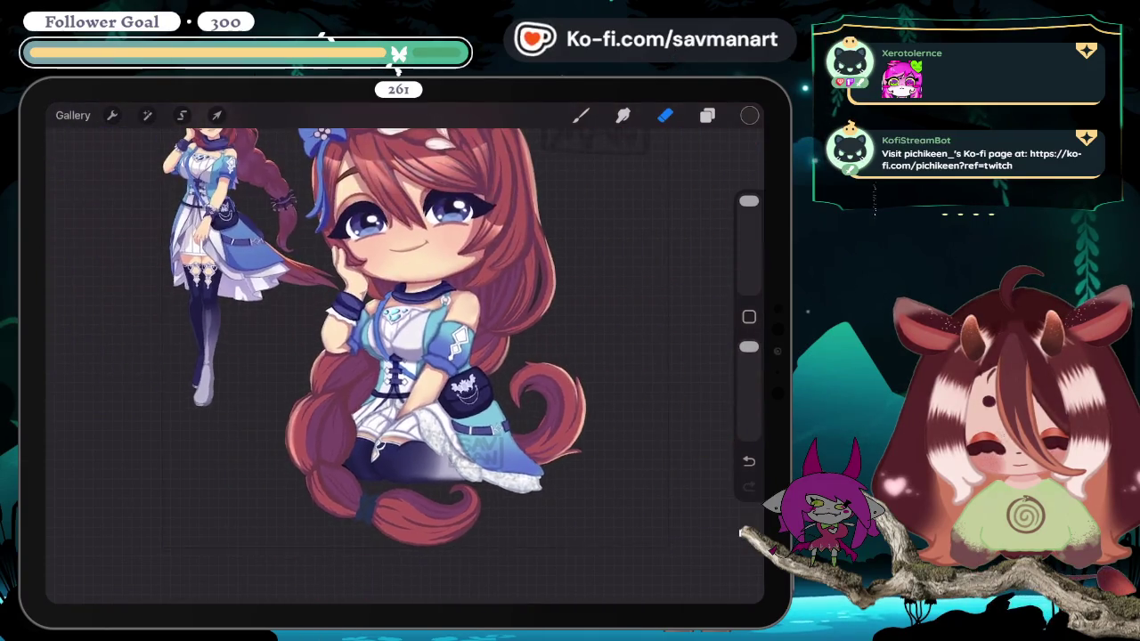
scroll(401, 356, down, 1)
scroll(401, 356, up, 2)
scroll(401, 356, up, 1)
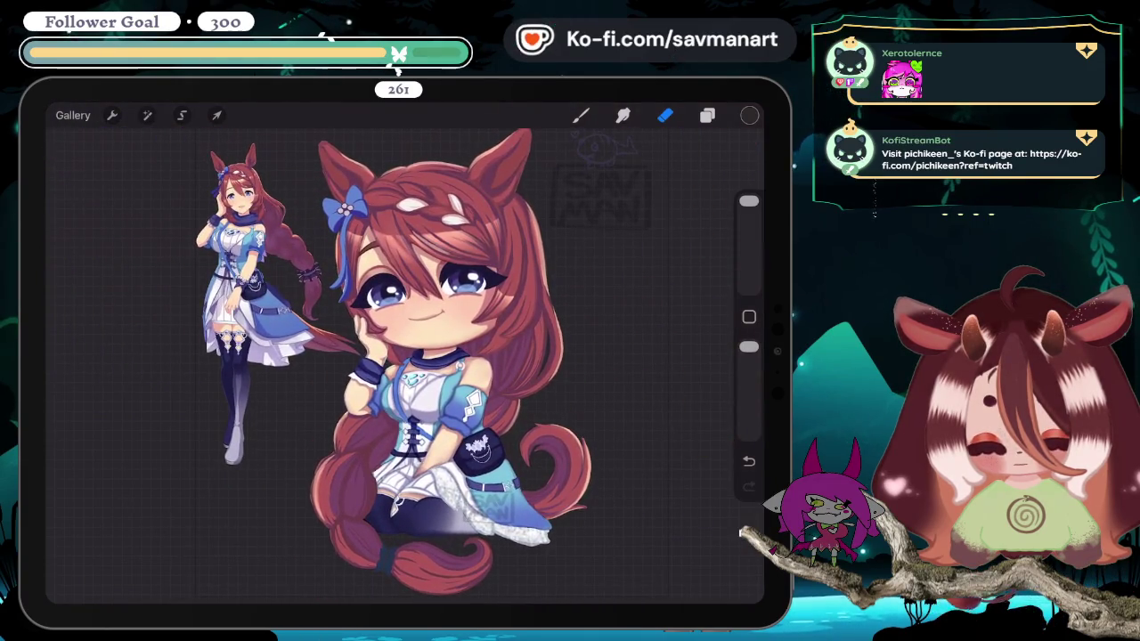
scroll(401, 356, up, 3)
scroll(401, 356, up, 1)
scroll(401, 356, down, 4)
scroll(400, 356, up, 1)
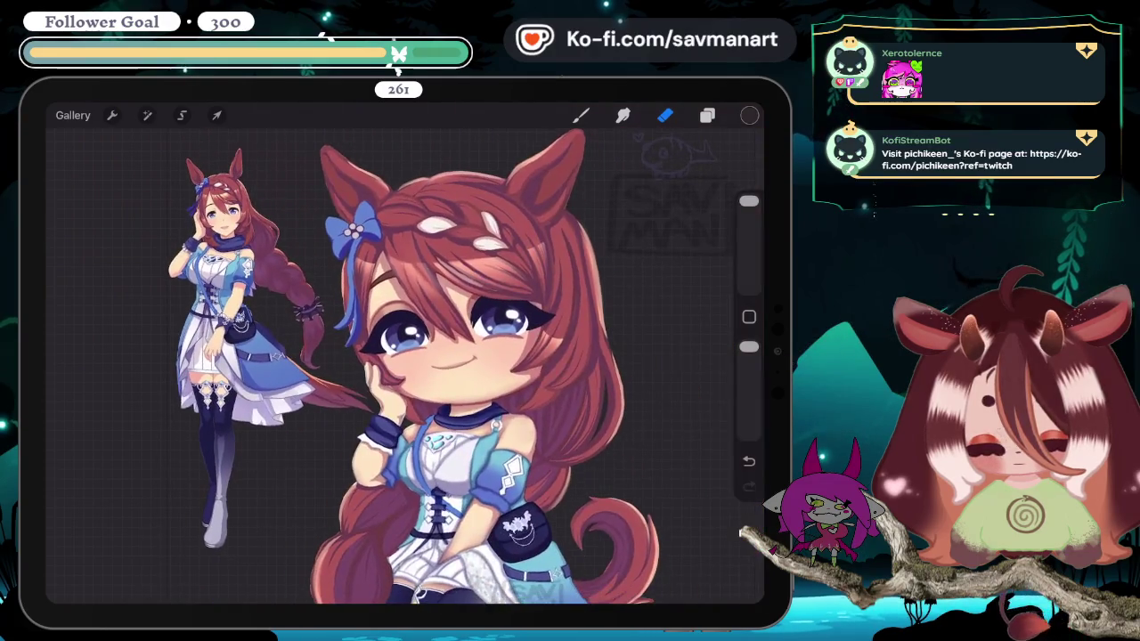
scroll(401, 357, up, 2)
click(707, 115)
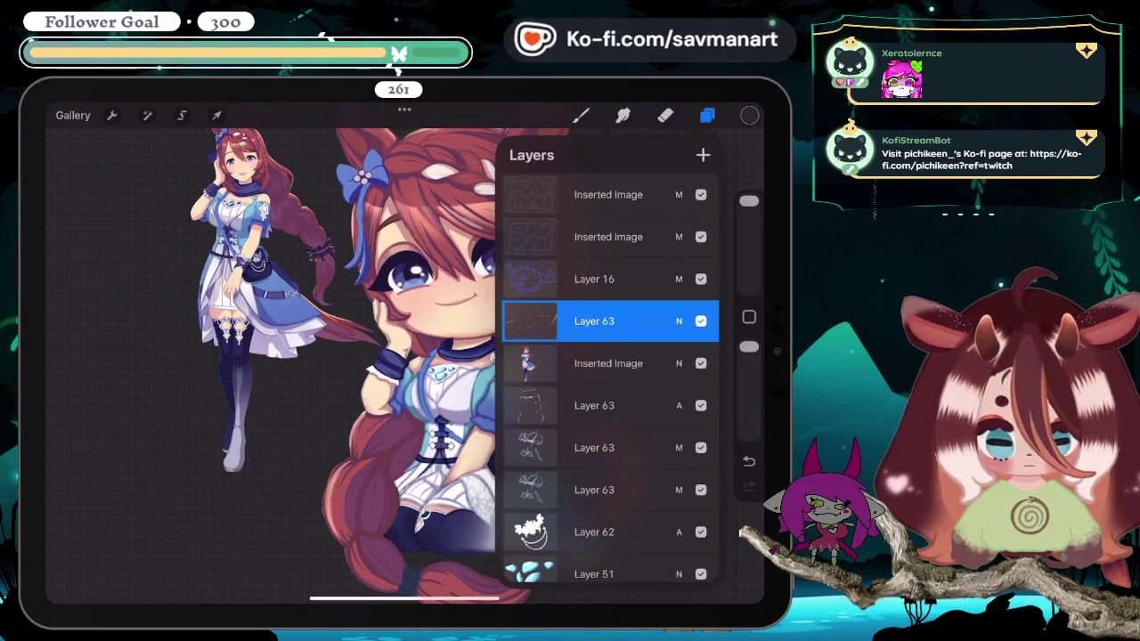
click(665, 115)
Step: Eyedrop the deep blue from the reference bag's gem and return to the Brush tool
scroll(401, 374, up, 3)
scroll(401, 374, up, 3)
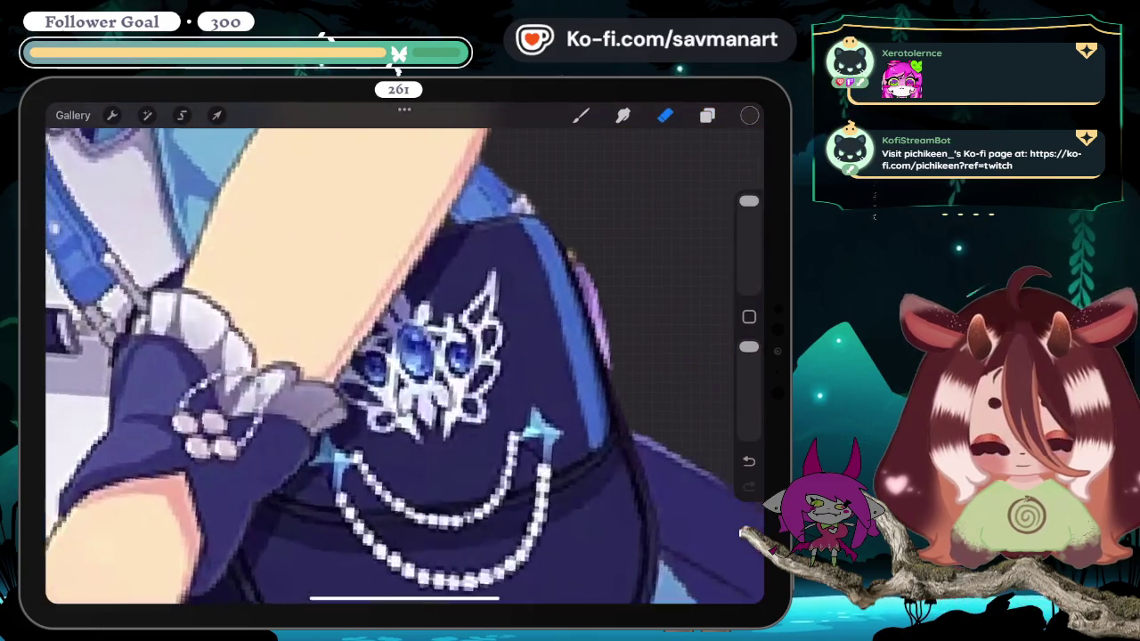
scroll(400, 374, up, 2)
drag(394, 356, 458, 351)
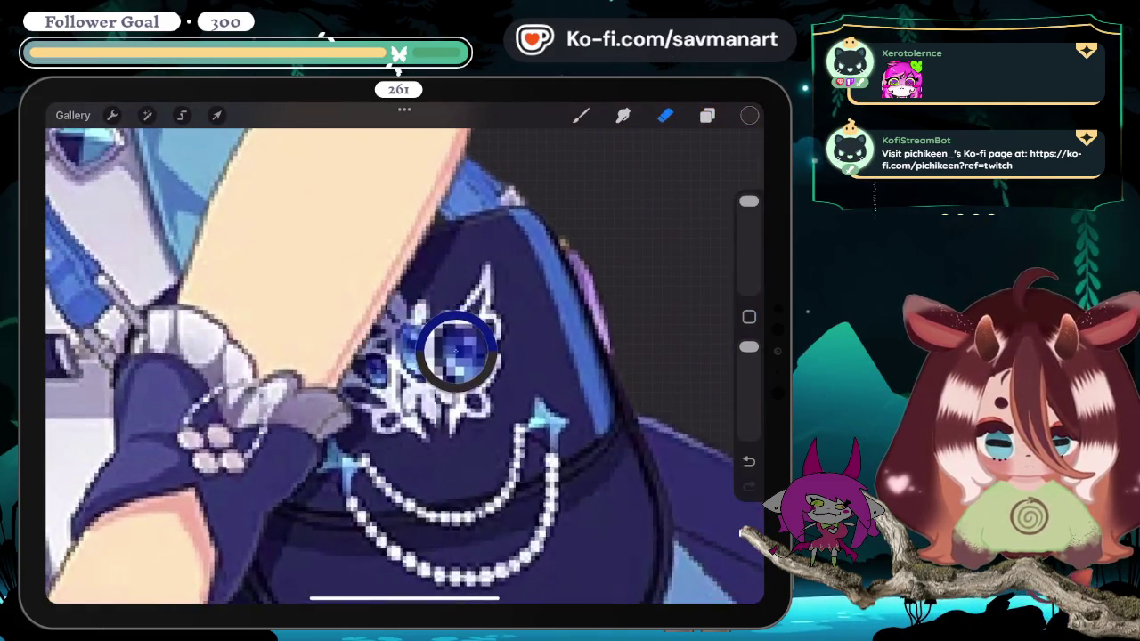
click(581, 115)
scroll(400, 356, down, 3)
scroll(401, 357, down, 3)
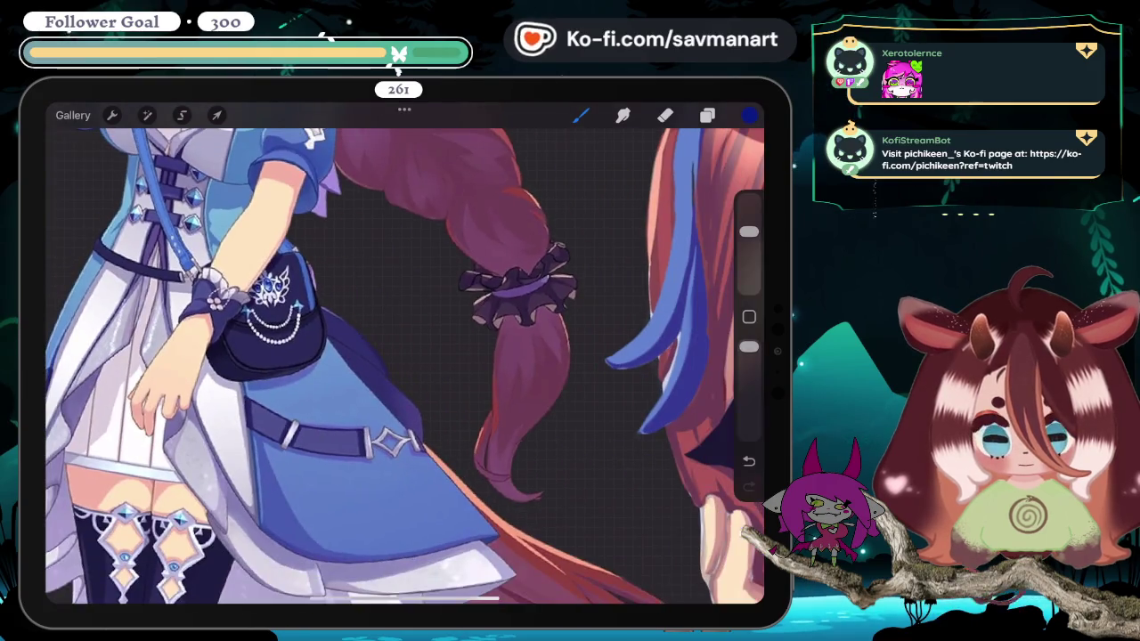
scroll(401, 356, down, 2)
scroll(400, 356, up, 2)
scroll(401, 356, up, 3)
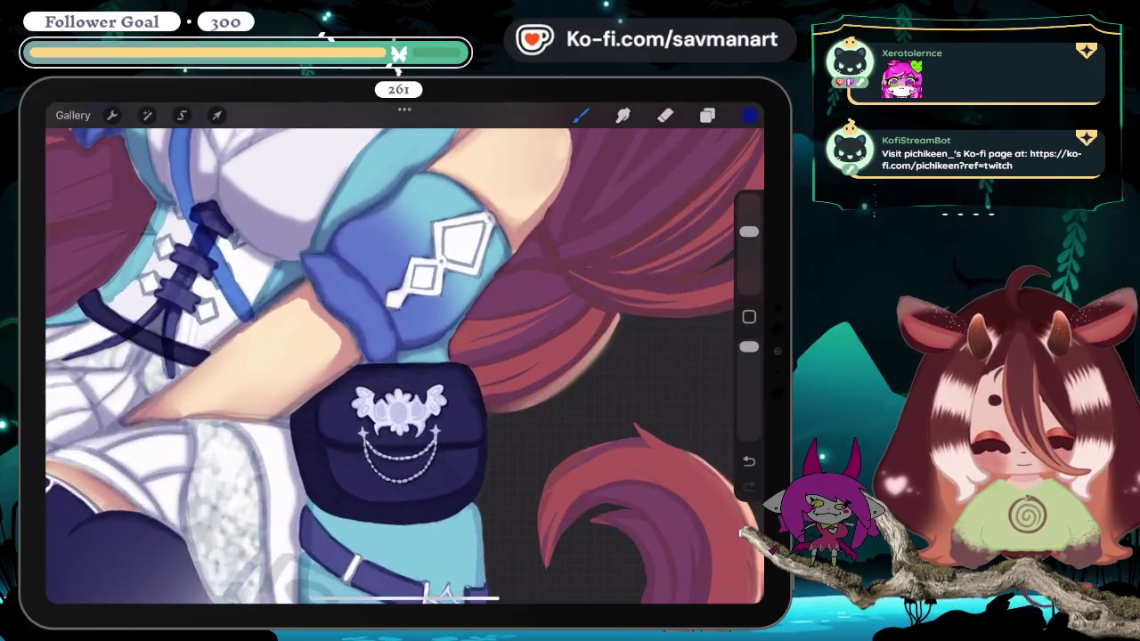
scroll(401, 356, up, 3)
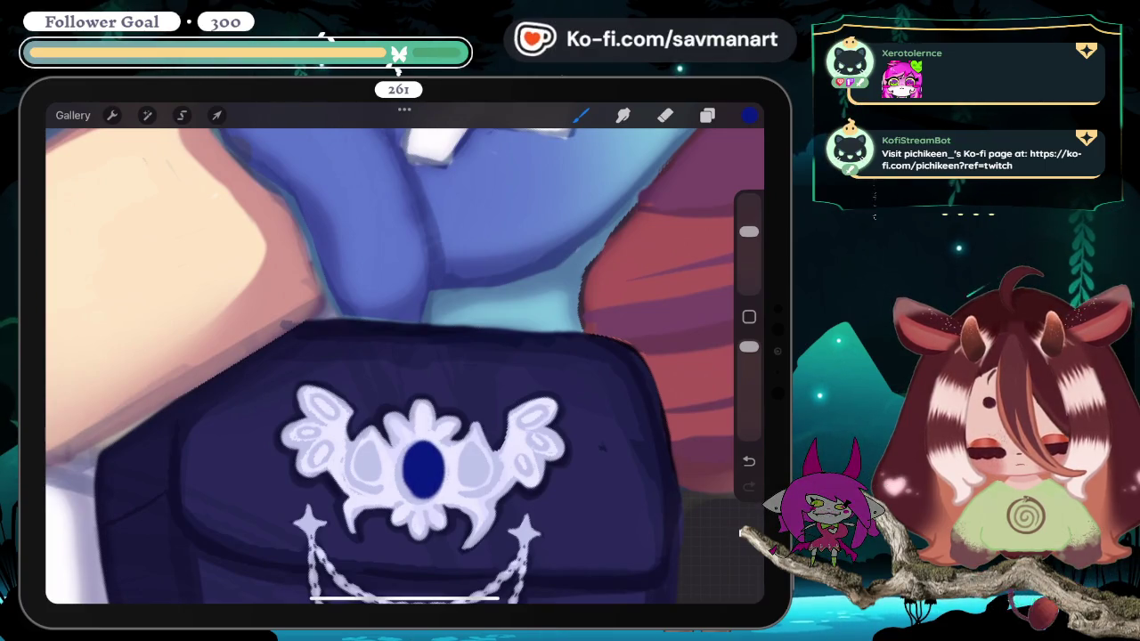
Step: Shade the central blue gem and paint blue side gems into the left and right petals
drag(405, 465, 418, 503)
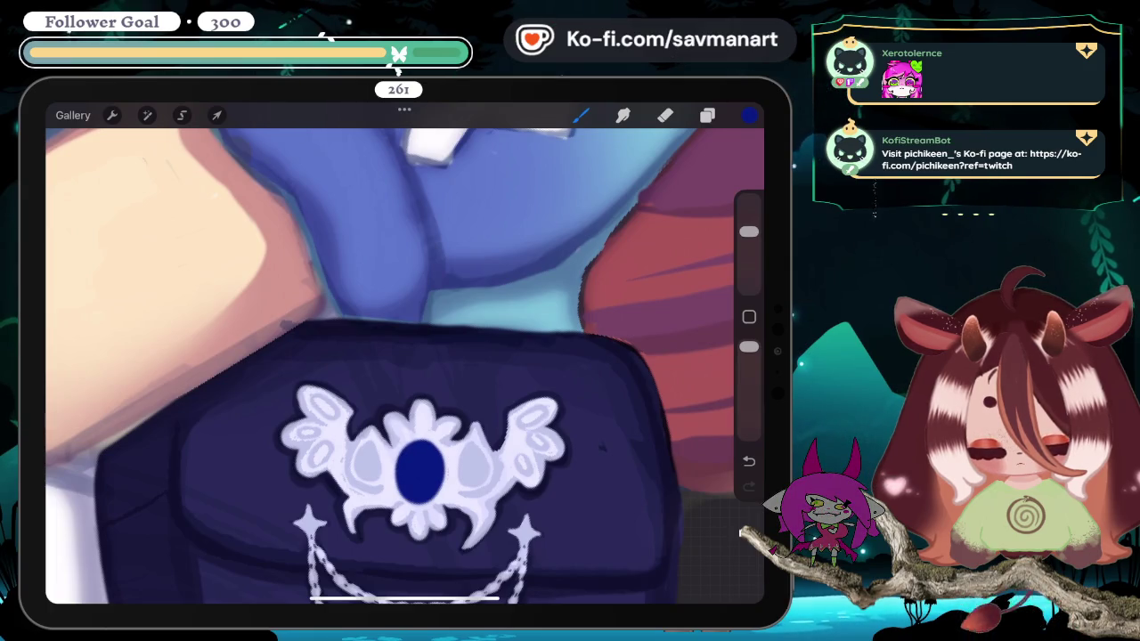
drag(749, 232, 749, 262)
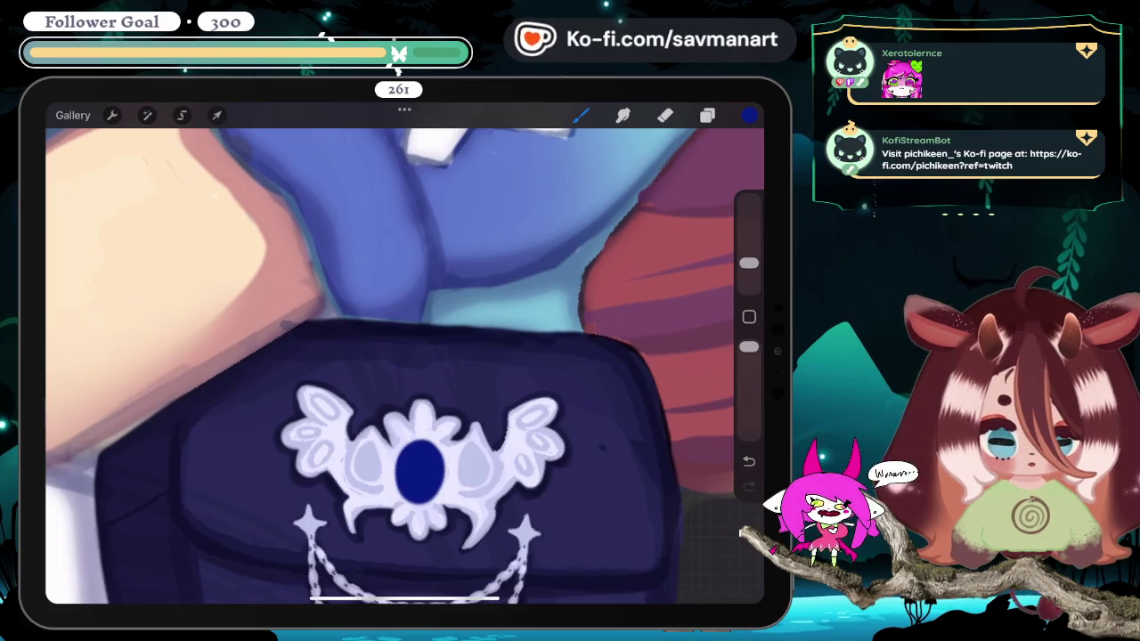
drag(465, 448, 461, 481)
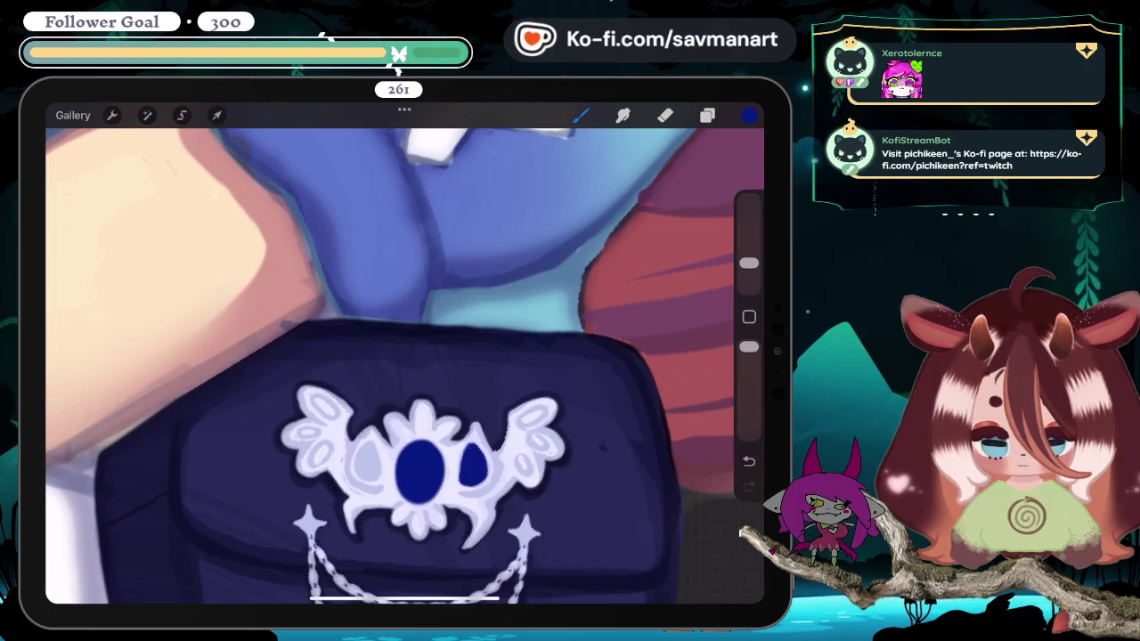
drag(368, 447, 365, 478)
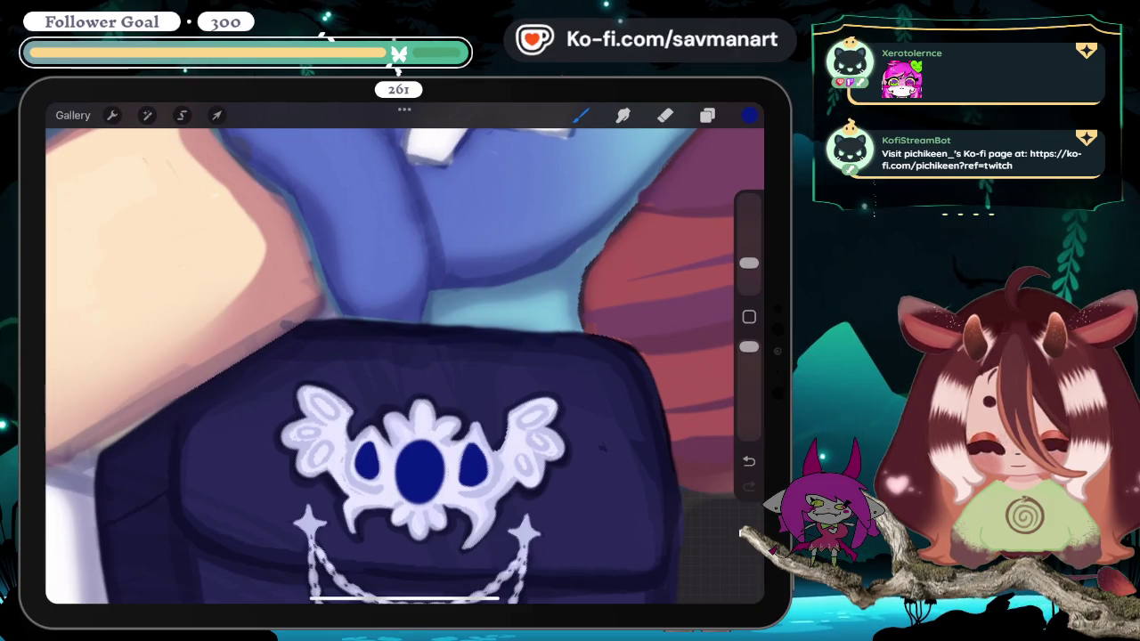
Step: Paint dark cutouts into the emblem's wing and small petal
scroll(404, 356, down, 5)
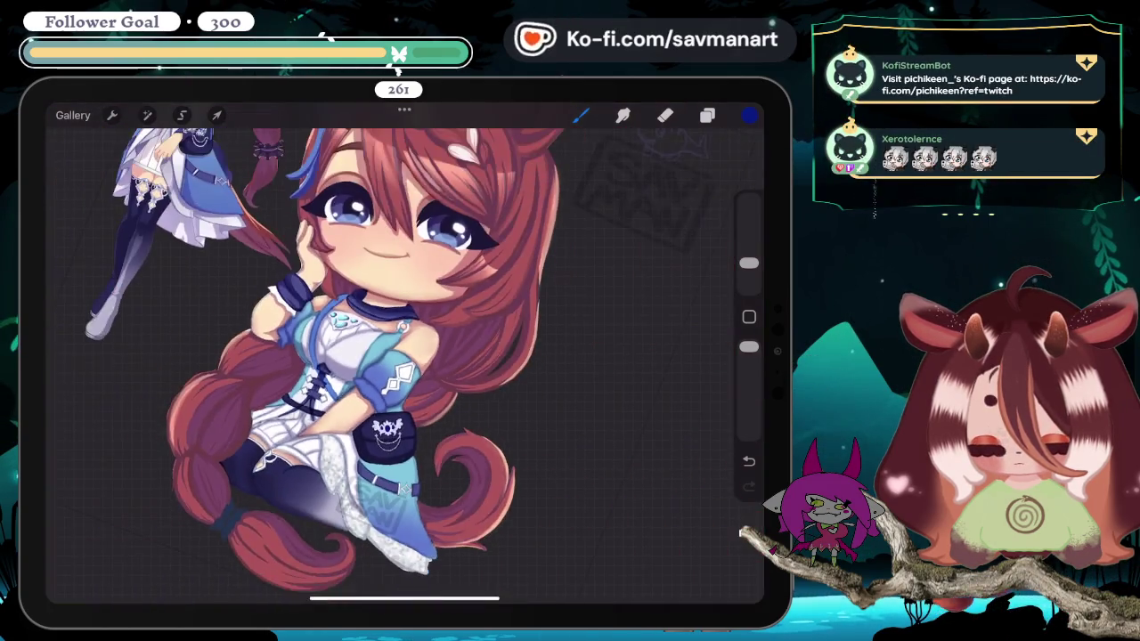
scroll(387, 432, up, 1)
scroll(387, 432, up, 2)
scroll(388, 432, up, 2)
scroll(387, 432, up, 2)
scroll(404, 365, up, 1)
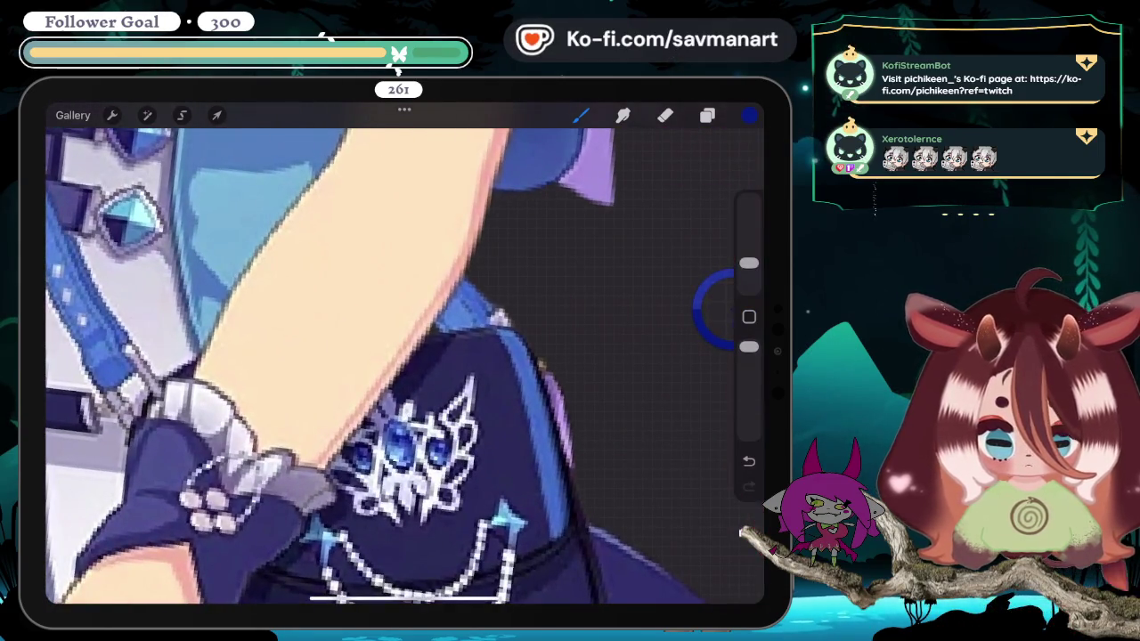
scroll(404, 366, down, 5)
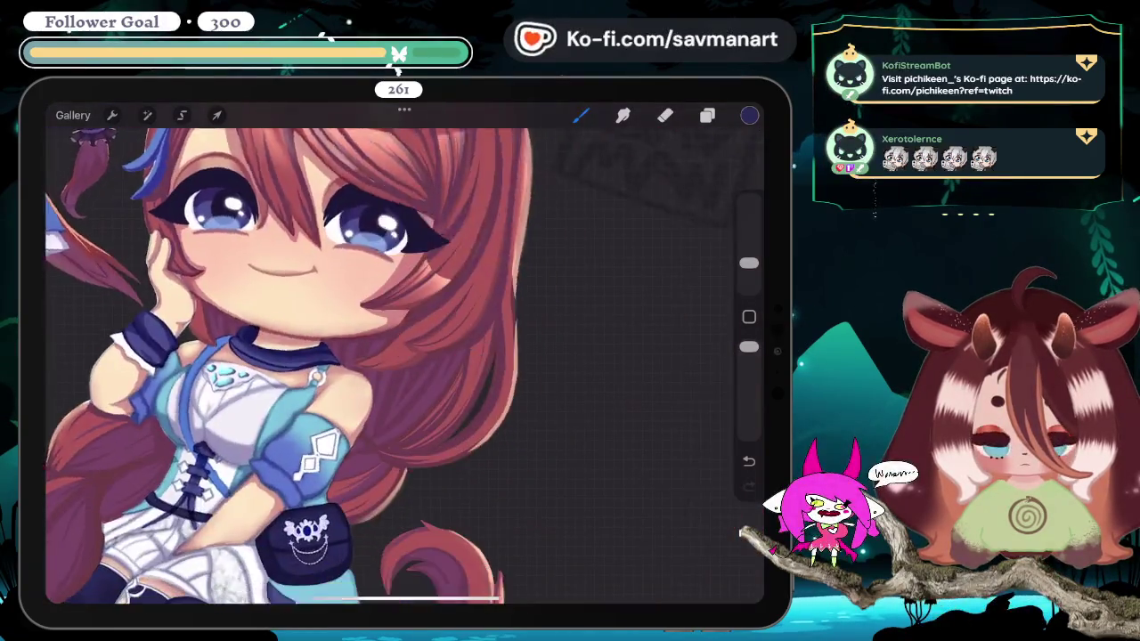
scroll(356, 445, up, 2)
scroll(356, 446, up, 2)
scroll(356, 445, up, 2)
scroll(356, 445, up, 2)
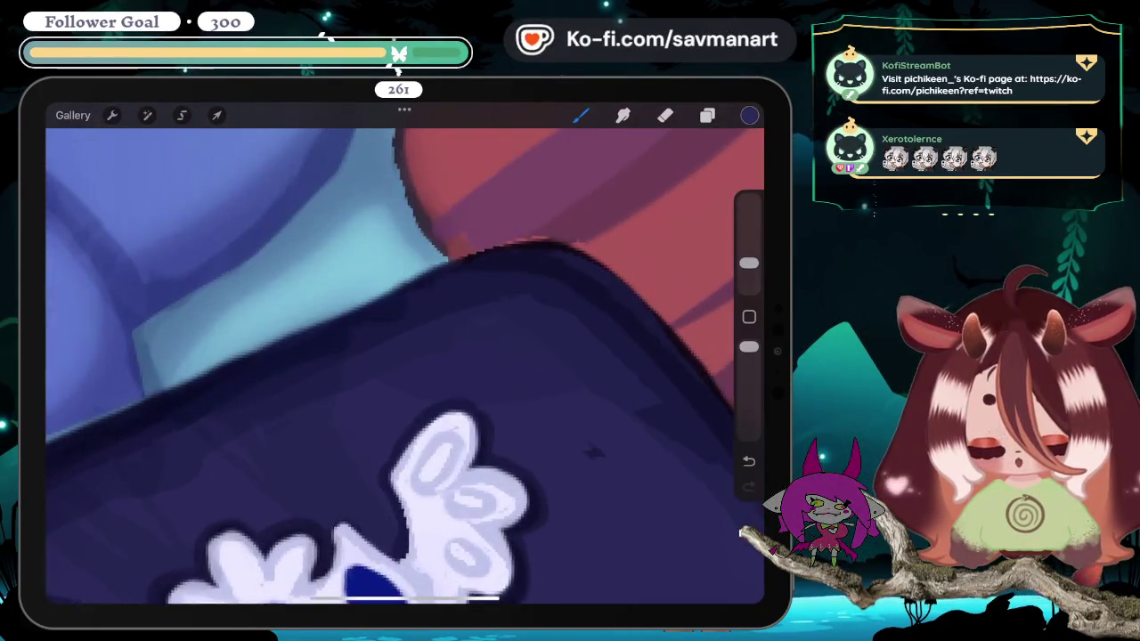
scroll(404, 366, up, 1)
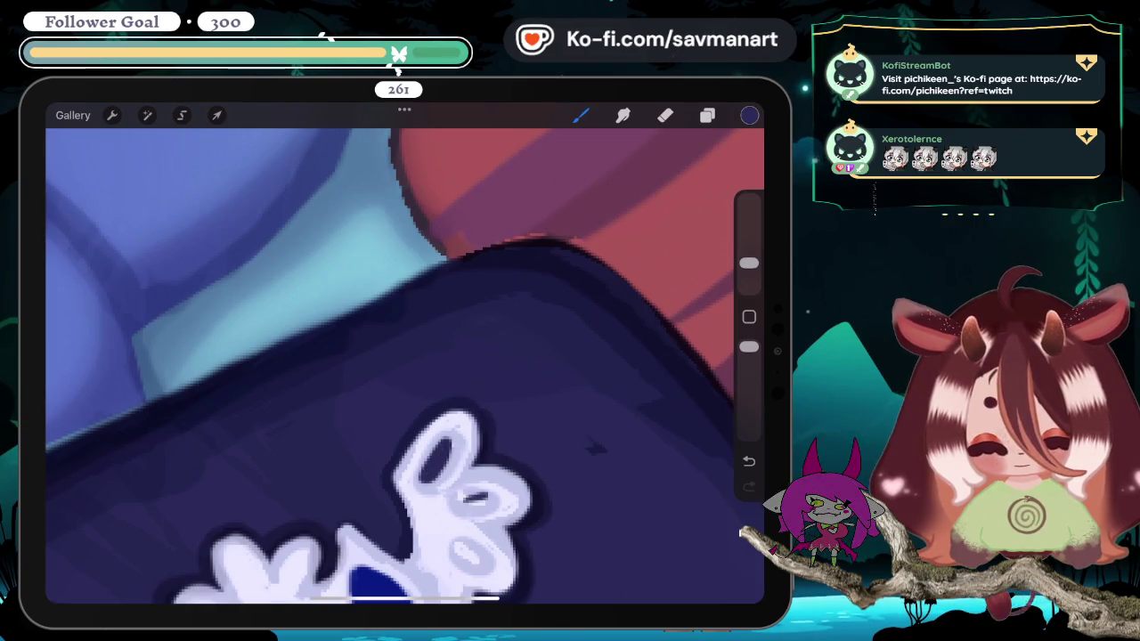
drag(487, 495, 461, 506)
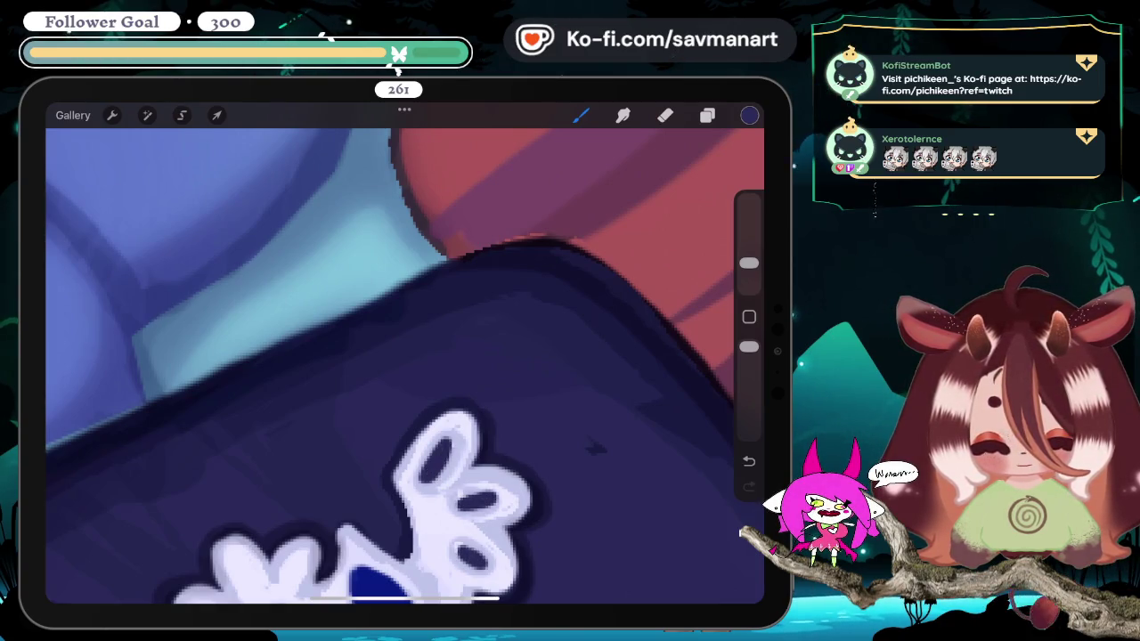
scroll(404, 366, down, 5)
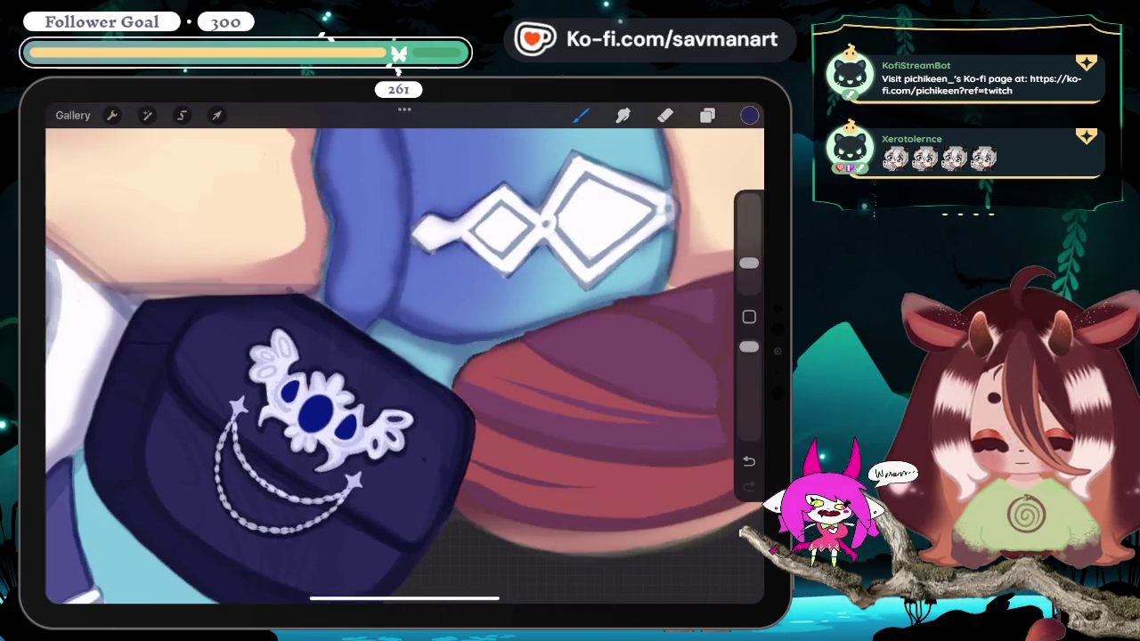
scroll(404, 366, up, 5)
scroll(404, 366, up, 2)
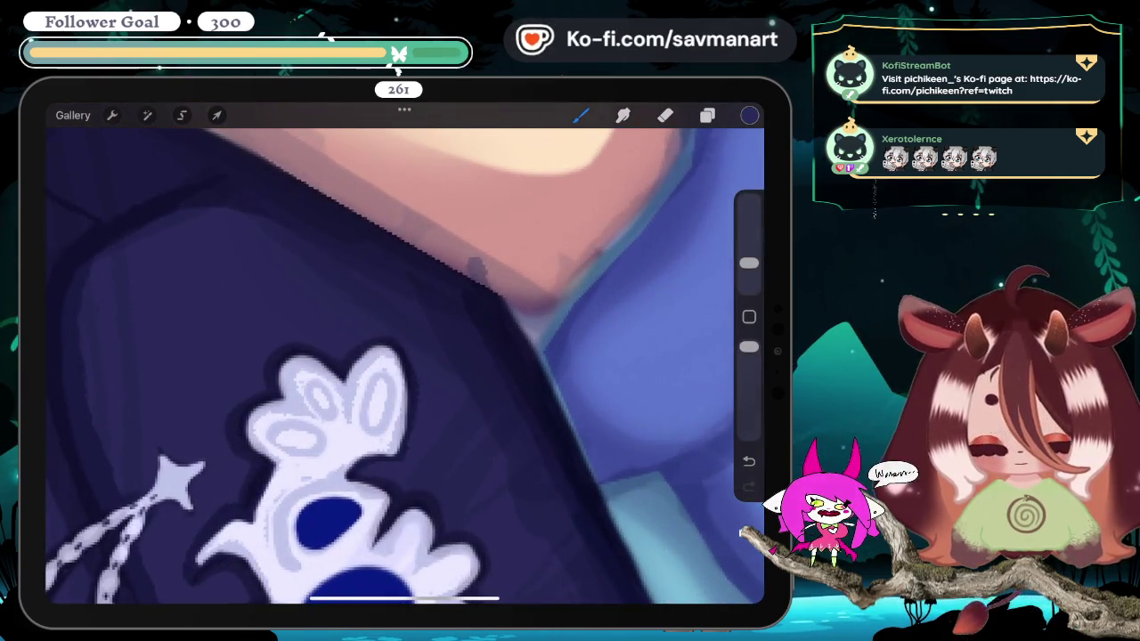
scroll(404, 366, up, 3)
scroll(404, 366, down, 3)
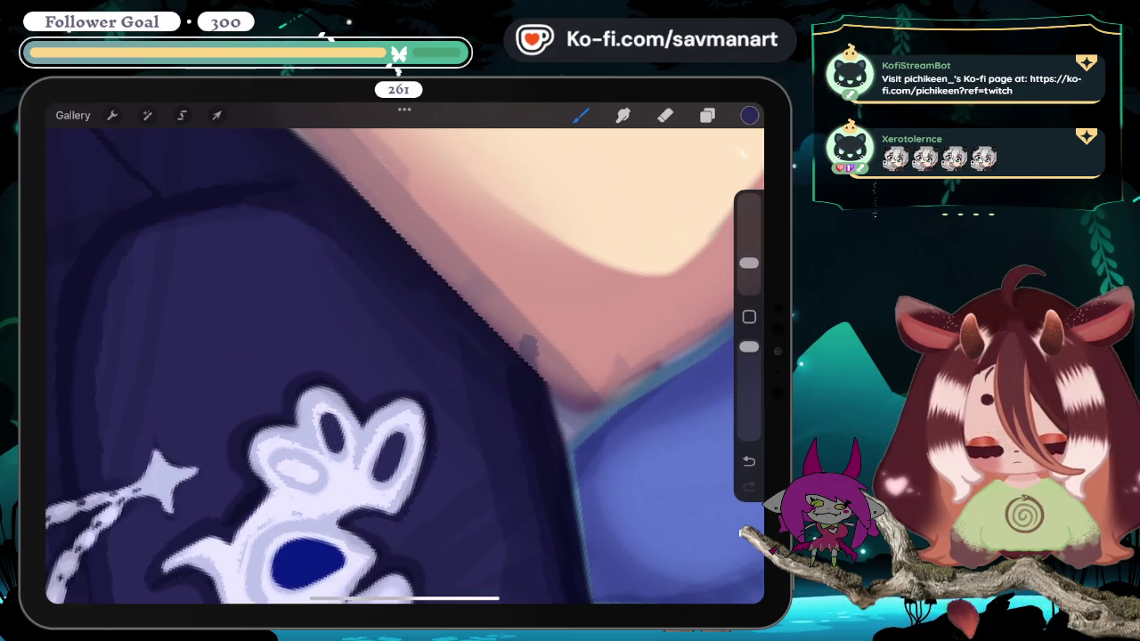
scroll(404, 366, down, 3)
scroll(405, 366, down, 2)
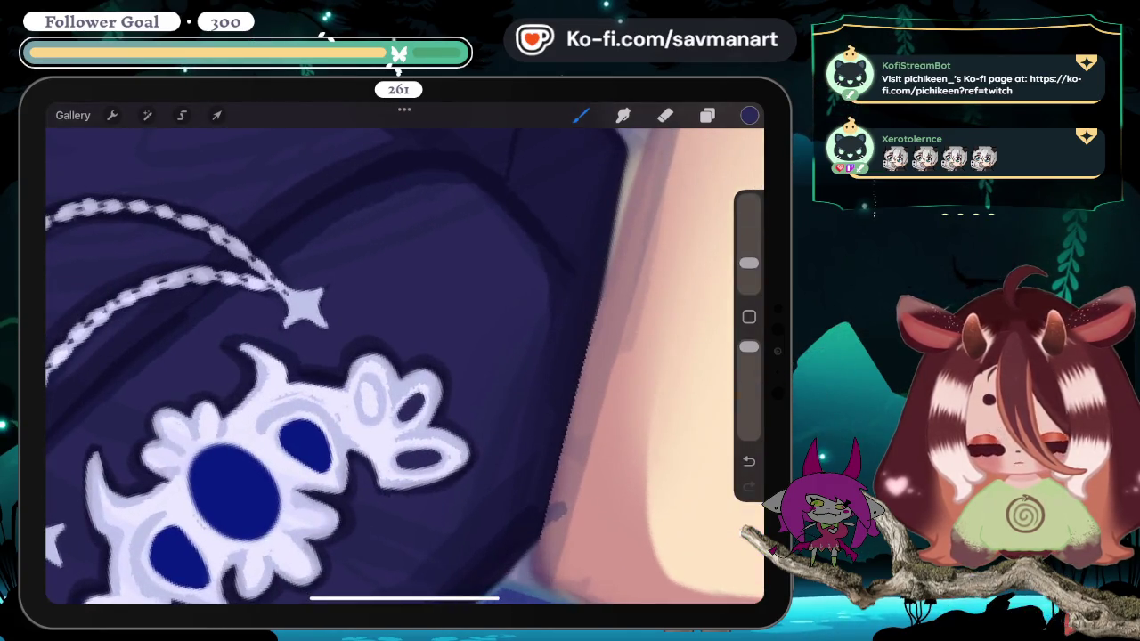
drag(363, 379, 372, 417)
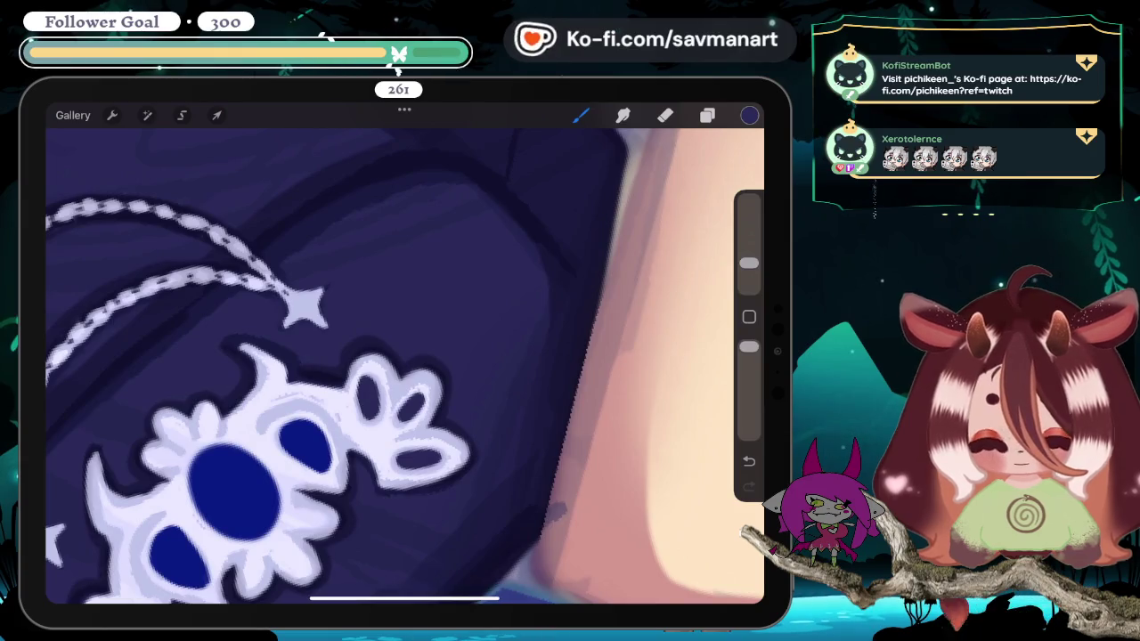
Step: Sample light blue from the reference and add curved highlights to the blue gems
scroll(404, 366, down, 3)
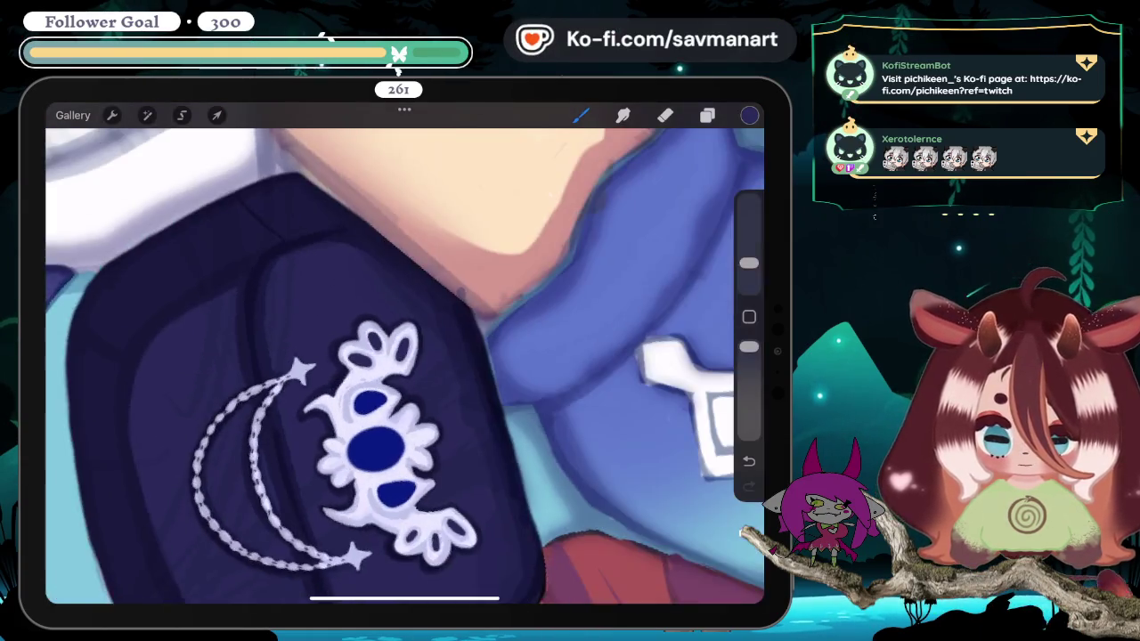
scroll(405, 366, down, 3)
scroll(404, 366, down, 2)
scroll(405, 366, down, 1)
scroll(404, 366, down, 2)
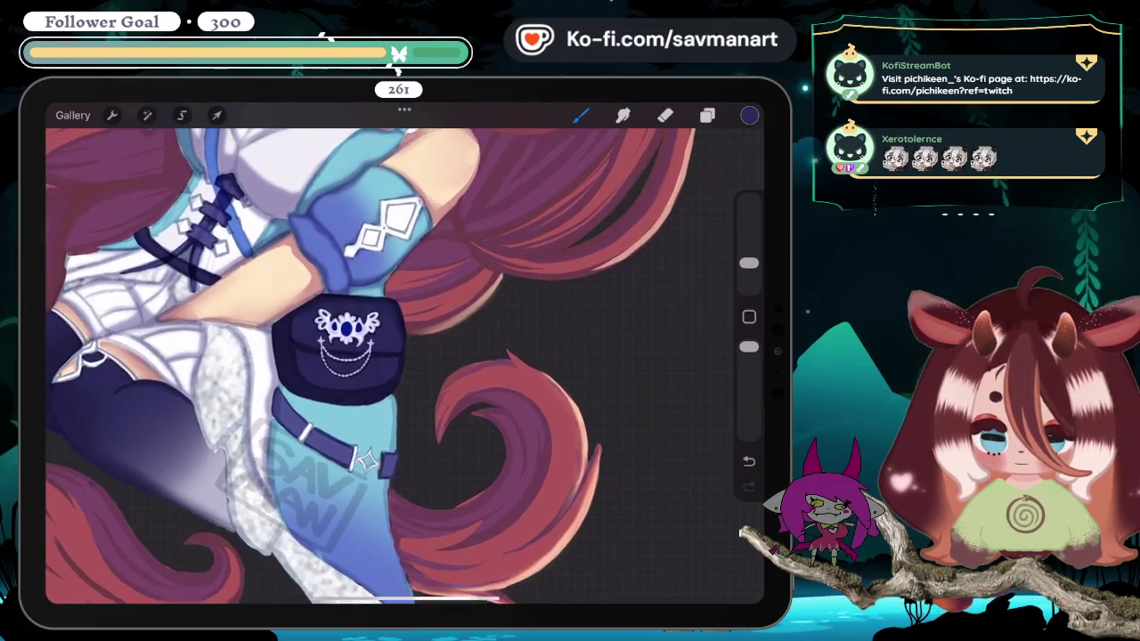
scroll(404, 366, down, 3)
scroll(404, 366, down, 1)
scroll(404, 366, down, 1)
scroll(386, 391, up, 2)
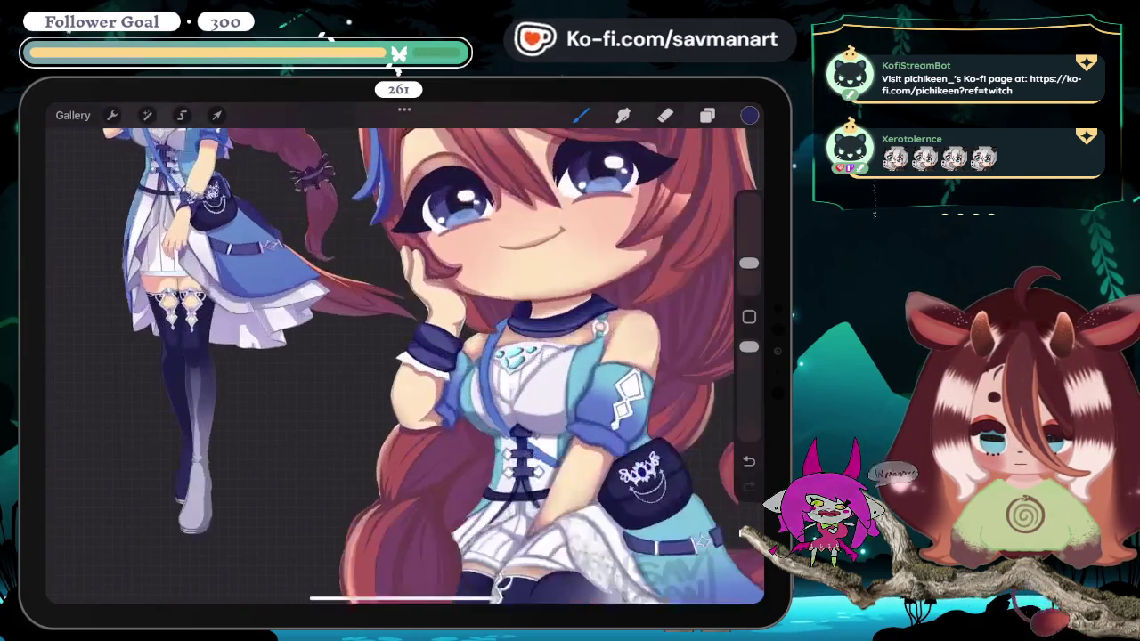
scroll(386, 391, up, 2)
scroll(386, 392, up, 2)
scroll(386, 392, up, 3)
drag(413, 407, 568, 313)
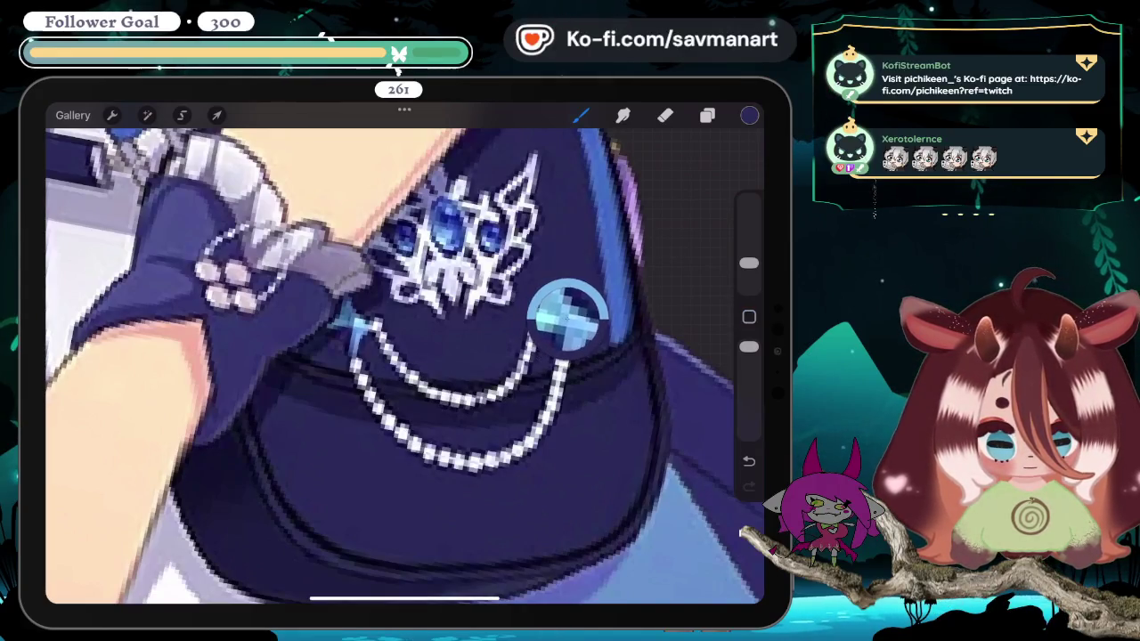
scroll(405, 365, down, 1)
scroll(404, 366, down, 2)
scroll(404, 366, down, 3)
scroll(404, 366, down, 2)
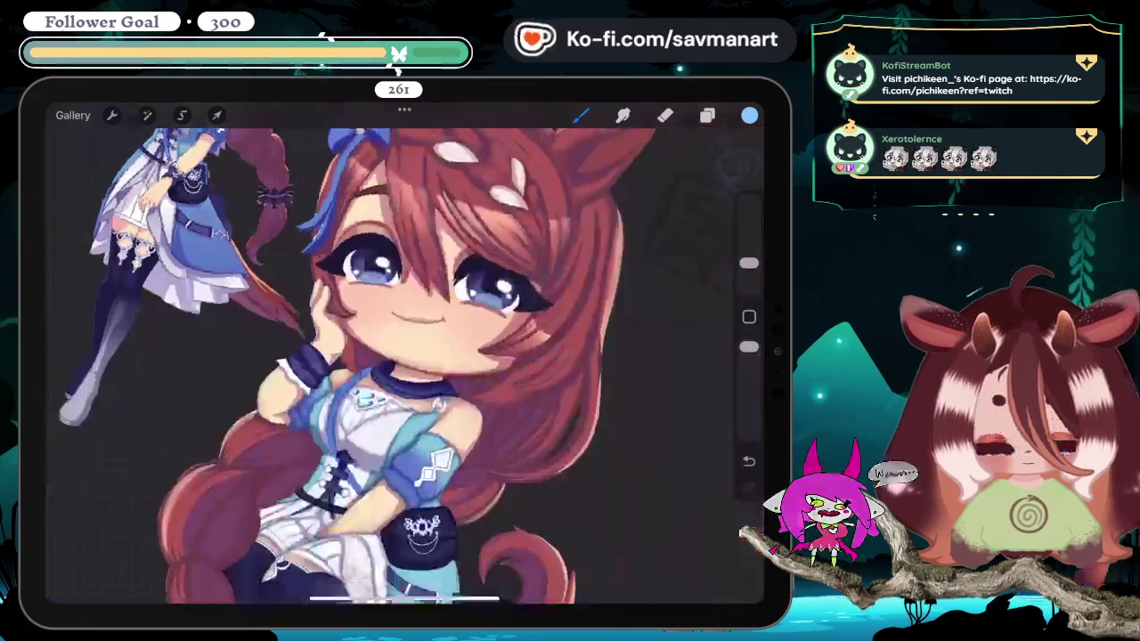
scroll(404, 366, up, 3)
scroll(404, 366, up, 3)
scroll(405, 366, up, 1)
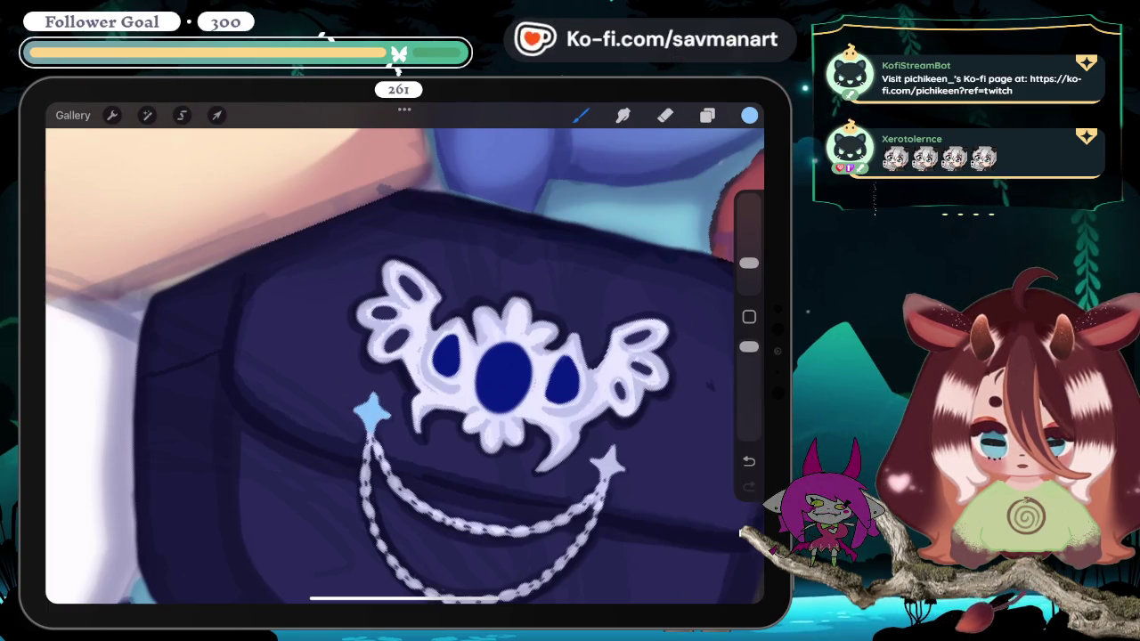
scroll(404, 356, right, 5)
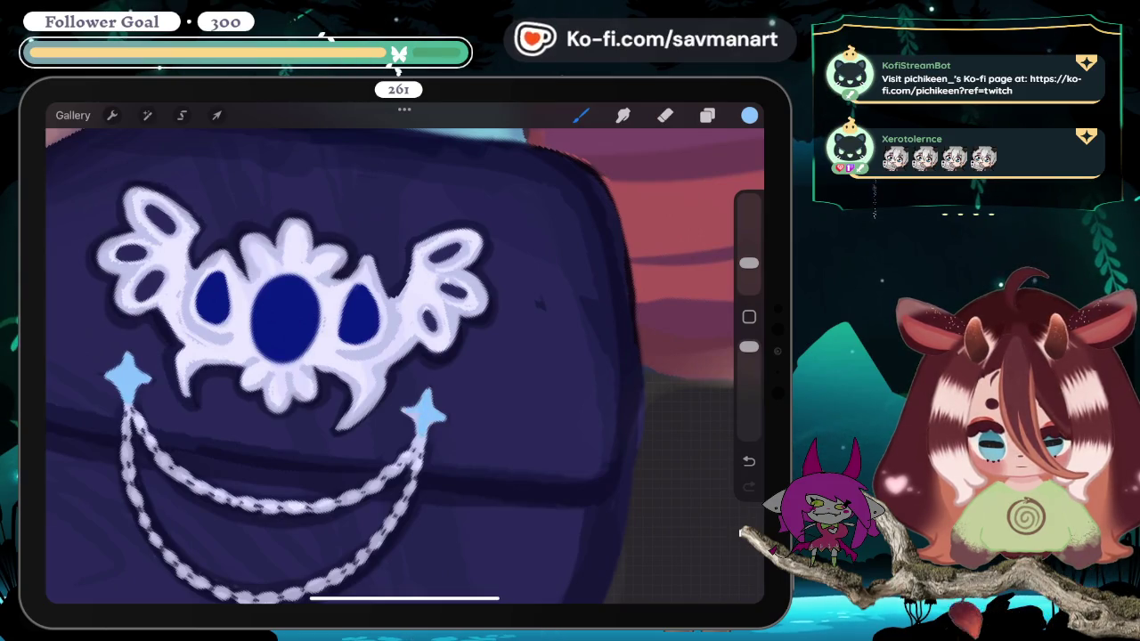
scroll(404, 357, down, 5)
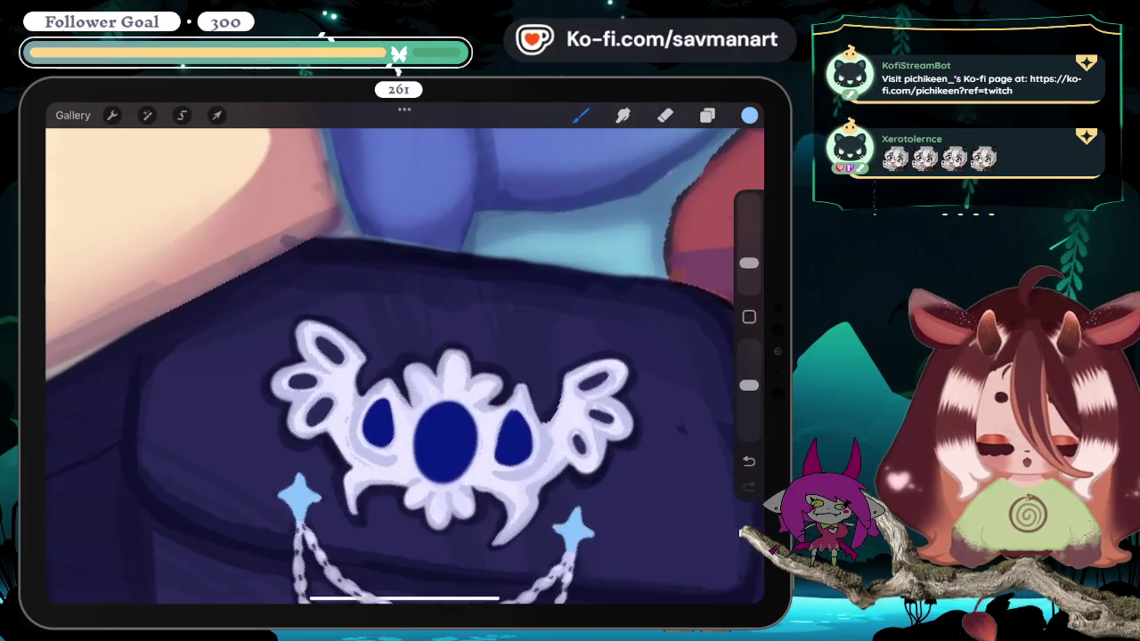
mouse_move(415, 445)
mouse_down()
mouse_move(445, 451)
mouse_move(437, 472)
mouse_up()
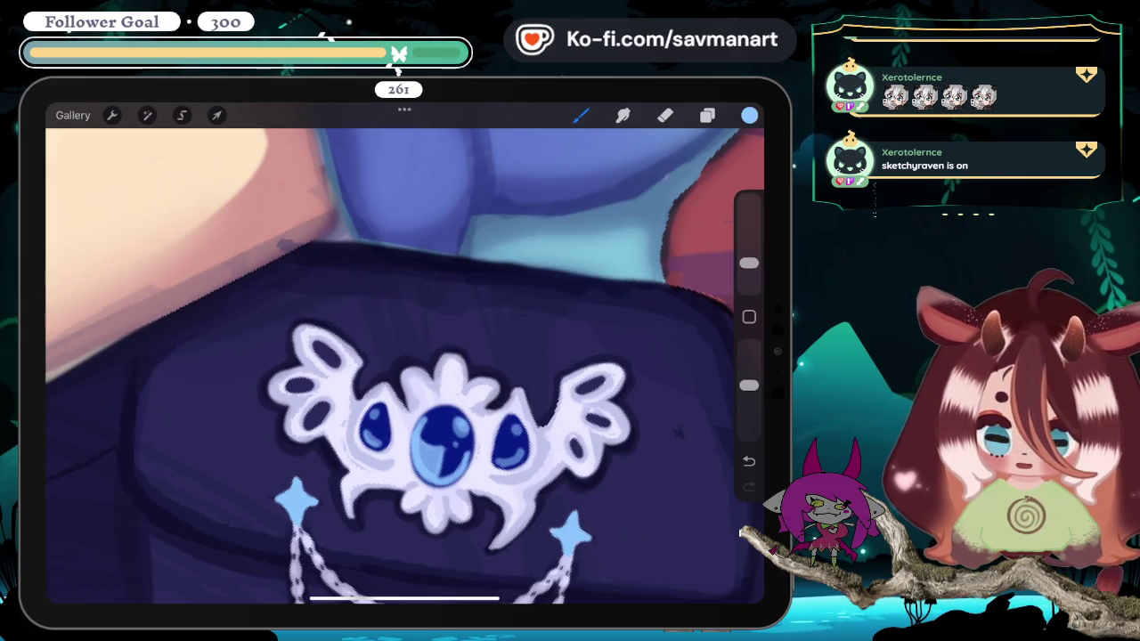
Step: Zoom to the bag's pouch emblem, eyedrop its gem's deep blue, then look over the emblem
scroll(404, 356, down, 3)
scroll(404, 356, down, 3)
scroll(404, 356, down, 2)
scroll(404, 356, down, 3)
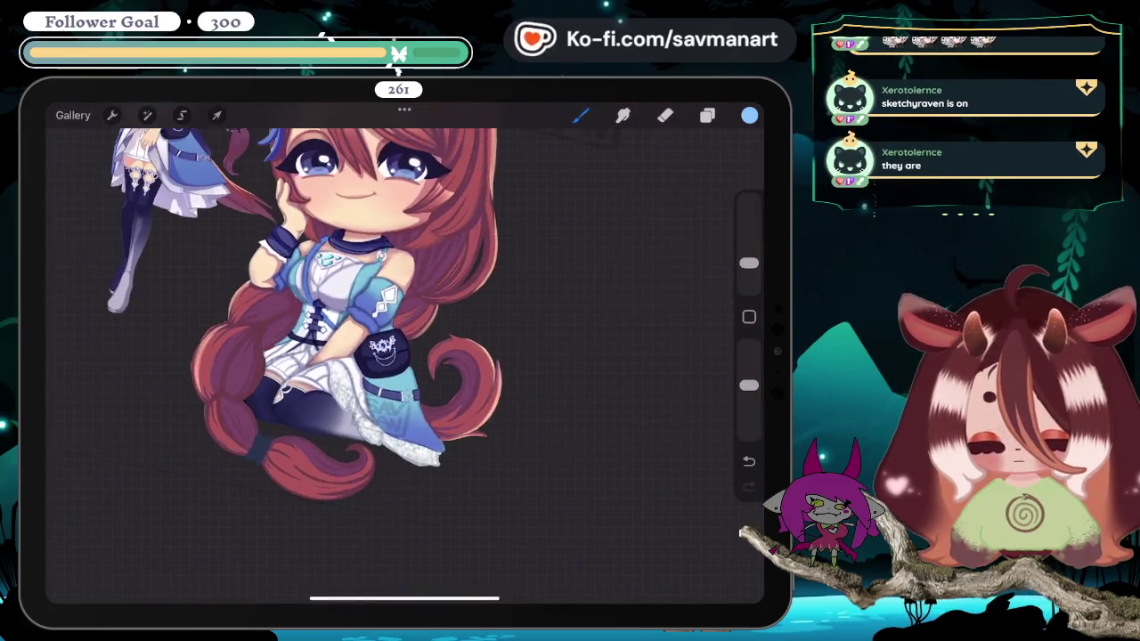
scroll(404, 356, up, 1)
scroll(404, 356, up, 2)
scroll(404, 356, up, 2)
scroll(404, 356, down, 2)
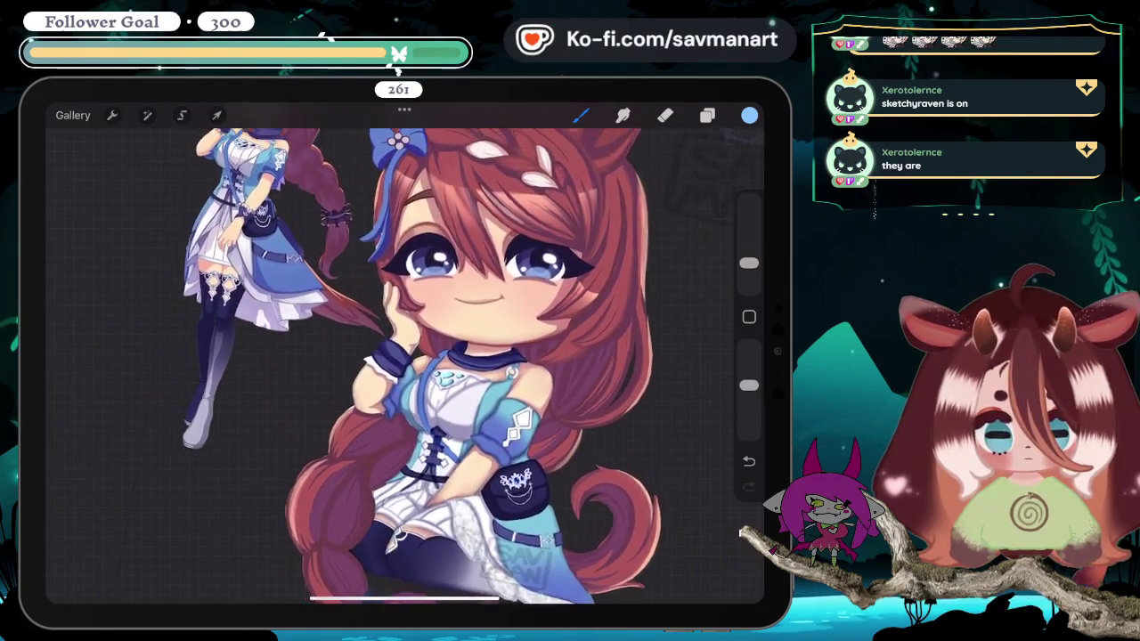
scroll(404, 356, down, 2)
scroll(404, 356, up, 2)
scroll(404, 356, up, 2)
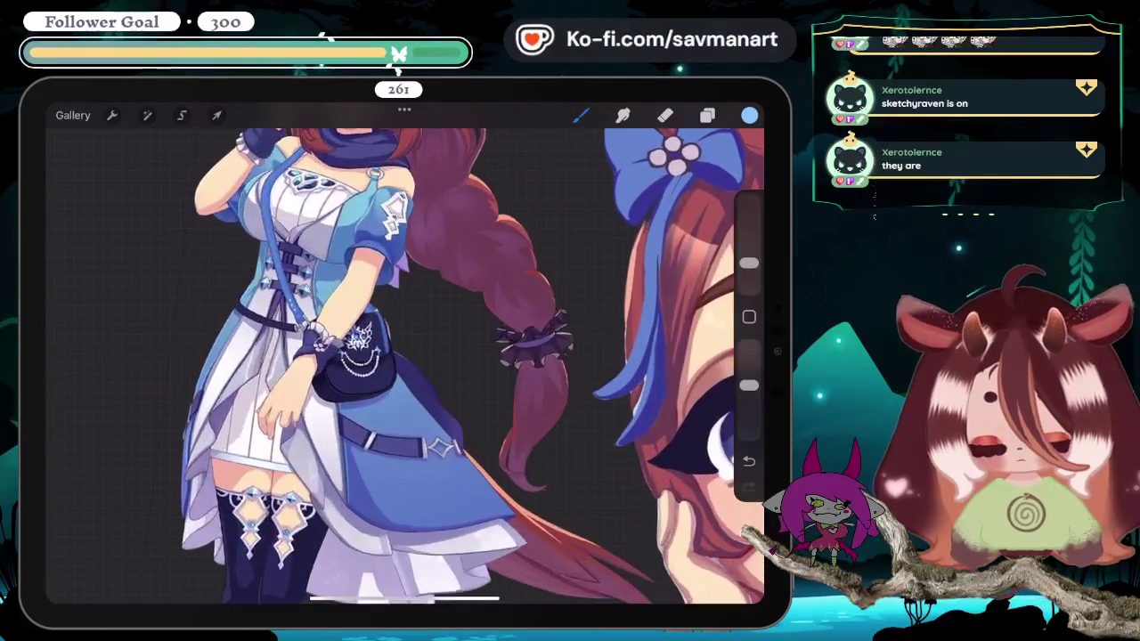
scroll(404, 356, up, 3)
scroll(404, 356, up, 3)
drag(376, 425, 477, 408)
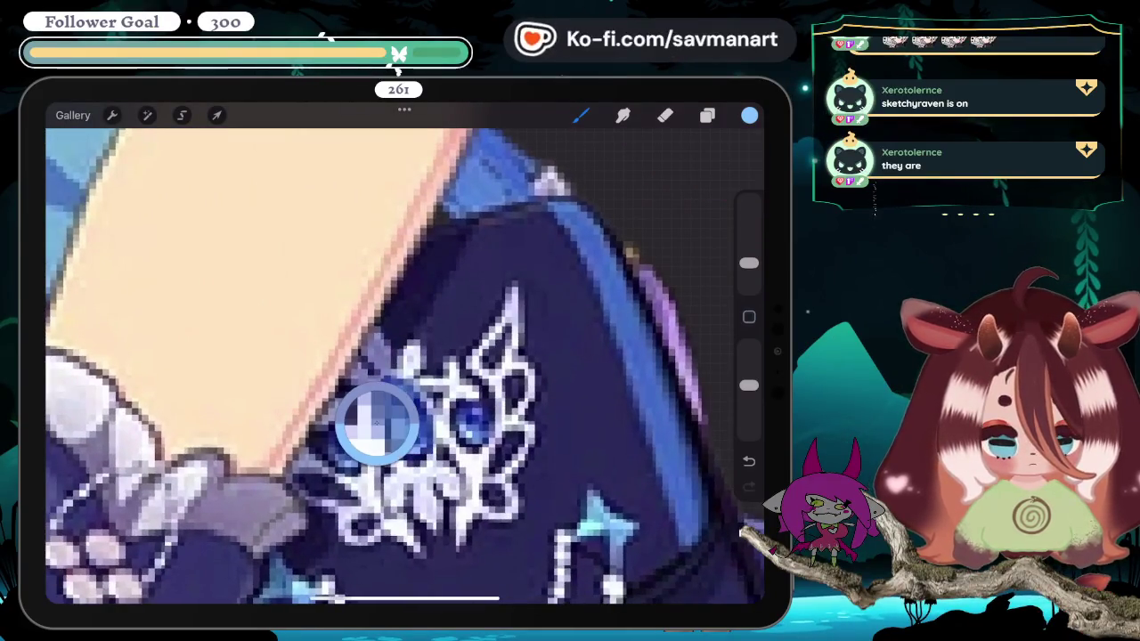
scroll(404, 356, down, 3)
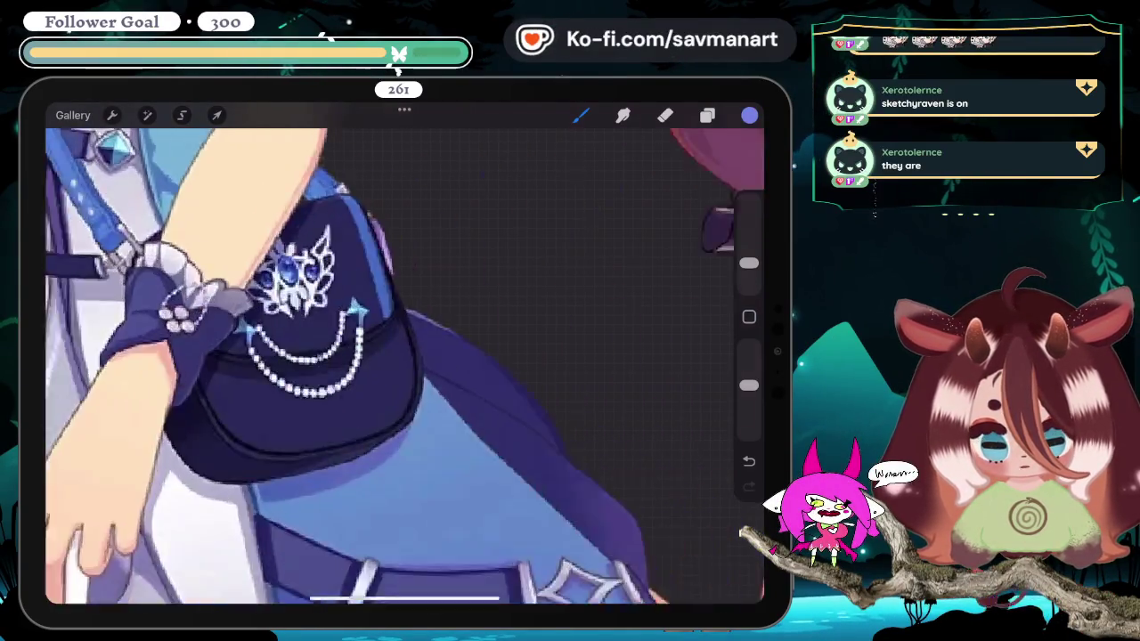
scroll(404, 356, down, 3)
scroll(404, 356, right, 3)
scroll(404, 356, down, 2)
scroll(404, 356, up, 3)
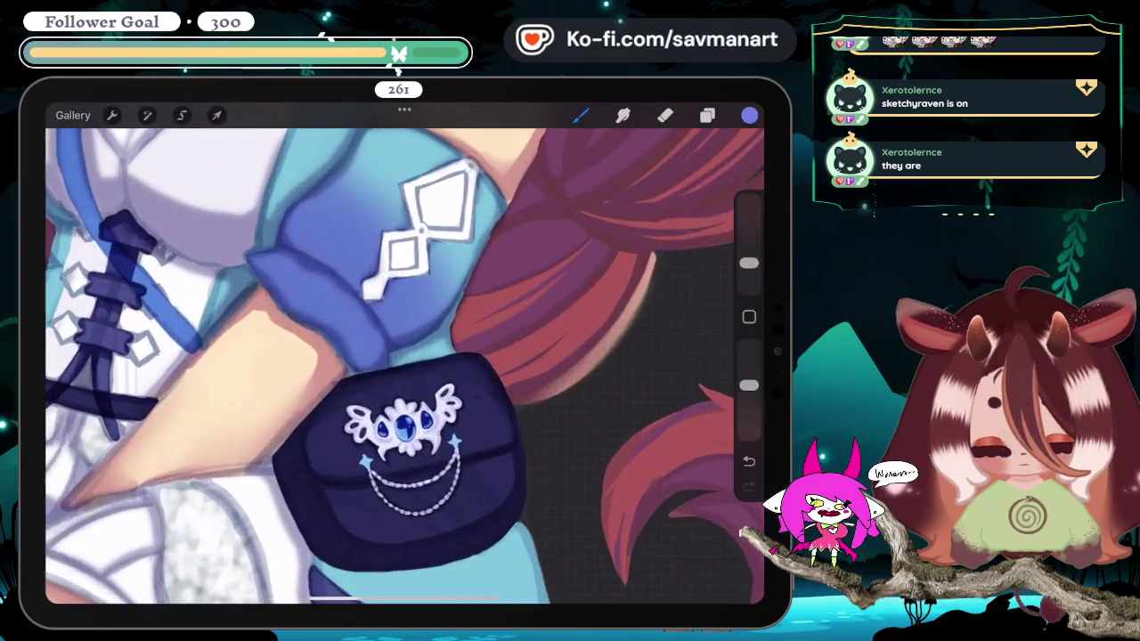
scroll(404, 356, up, 3)
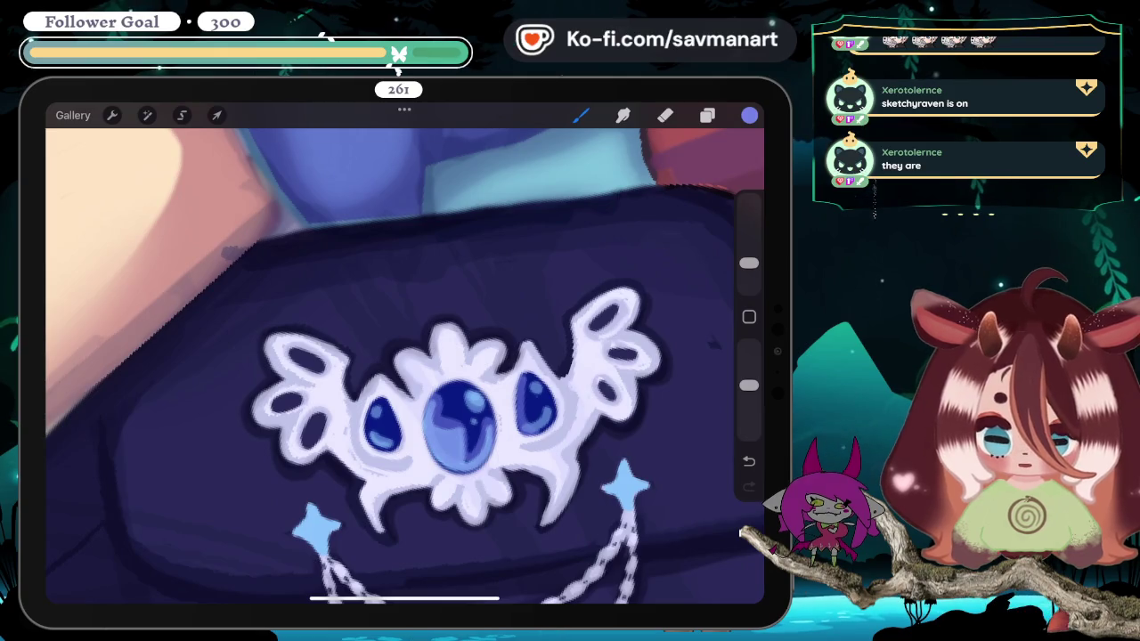
scroll(404, 367, down, 3)
scroll(405, 367, down, 3)
scroll(404, 366, down, 3)
scroll(404, 367, down, 2)
scroll(404, 367, down, 1)
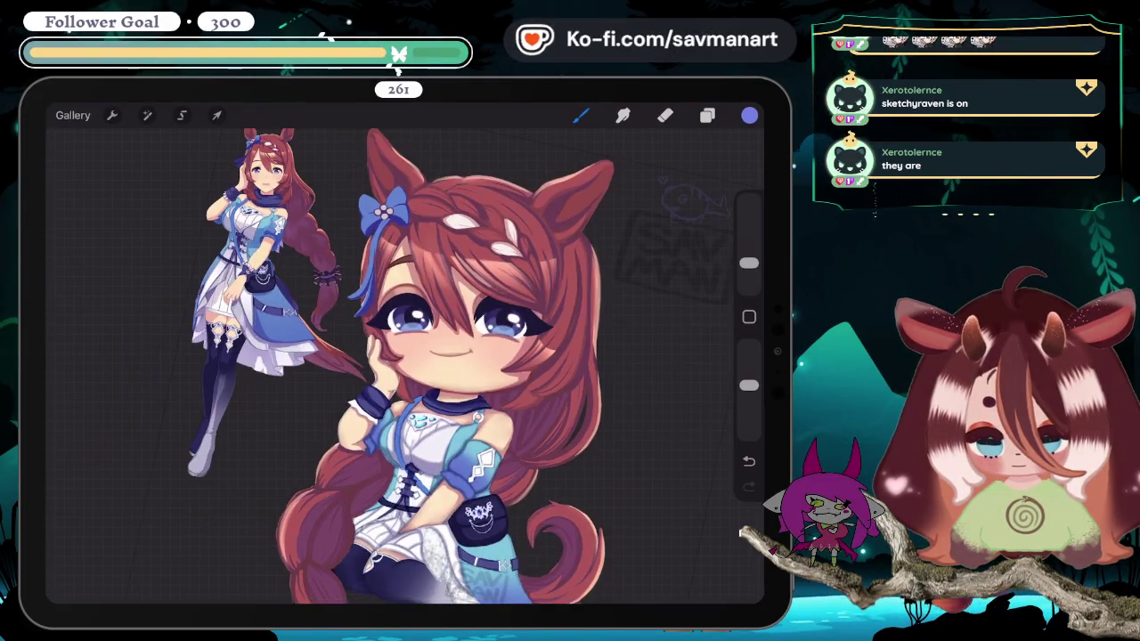
scroll(380, 400, up, 5)
scroll(380, 400, up, 5)
scroll(380, 400, up, 1)
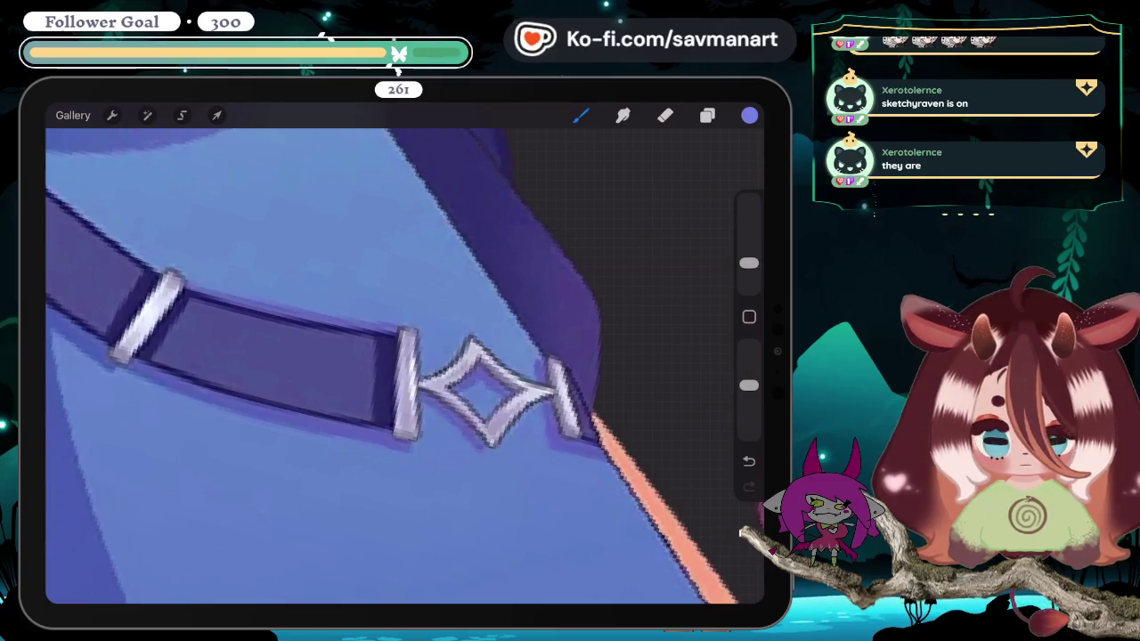
Step: Switch the brush to a pale lavender and push the sidebar opacity slider higher
scroll(404, 367, down, 5)
scroll(404, 367, down, 5)
scroll(405, 367, up, 2)
scroll(404, 367, up, 2)
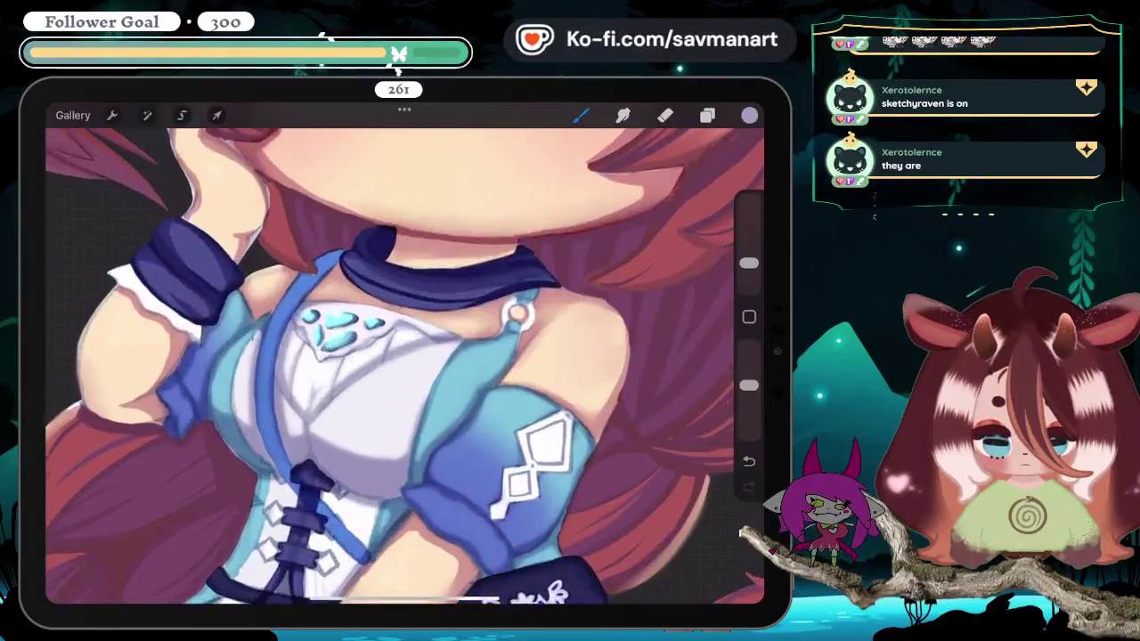
scroll(405, 366, down, 4)
scroll(404, 367, down, 5)
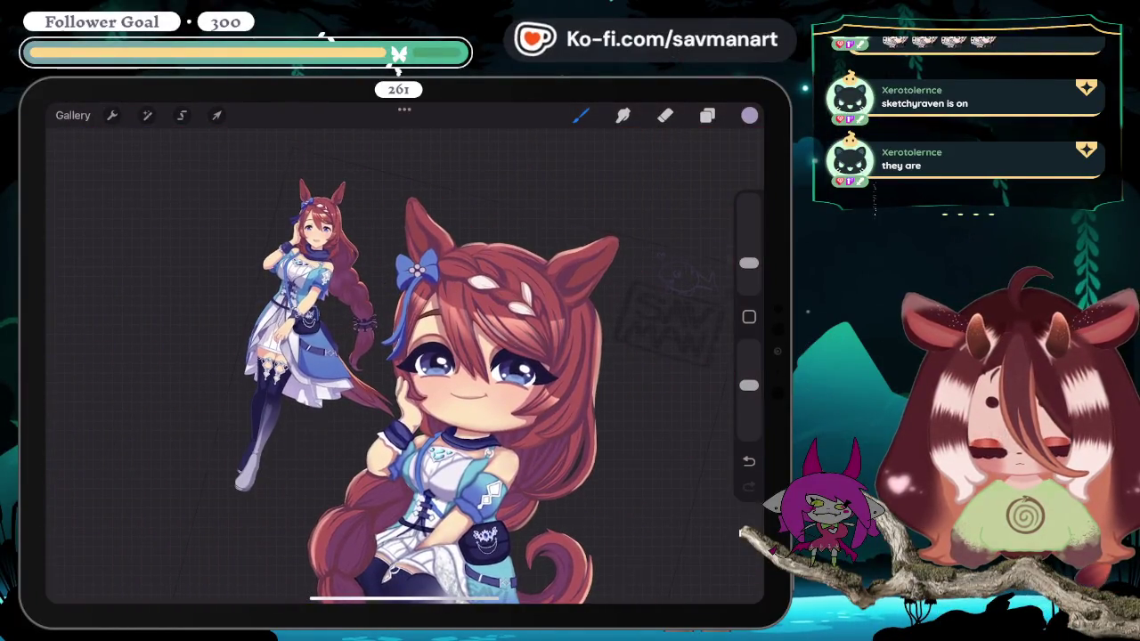
scroll(339, 356, up, 5)
scroll(404, 366, down, 2)
scroll(404, 367, down, 3)
scroll(404, 366, up, 1)
scroll(404, 366, down, 4)
scroll(334, 356, up, 3)
scroll(334, 356, up, 4)
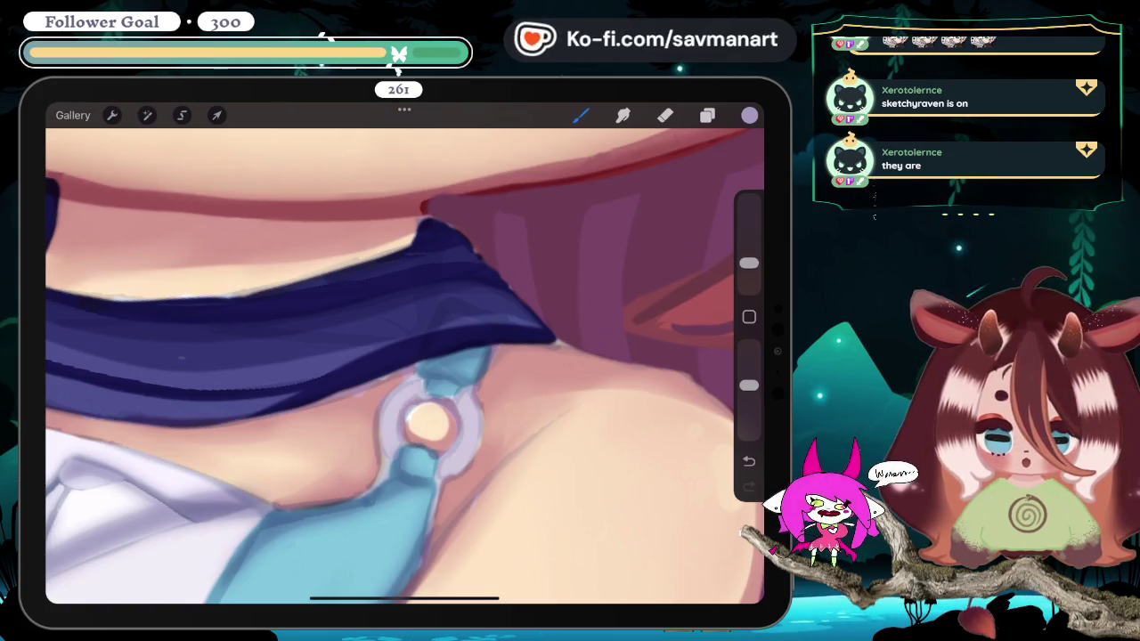
drag(748, 385, 748, 347)
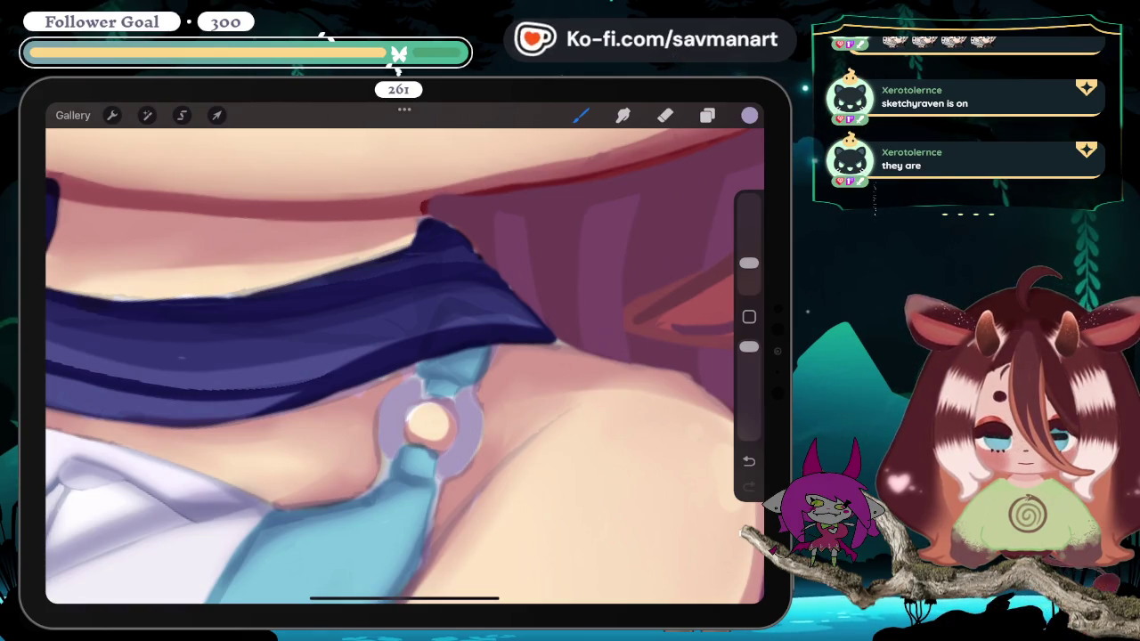
scroll(405, 365, down, 5)
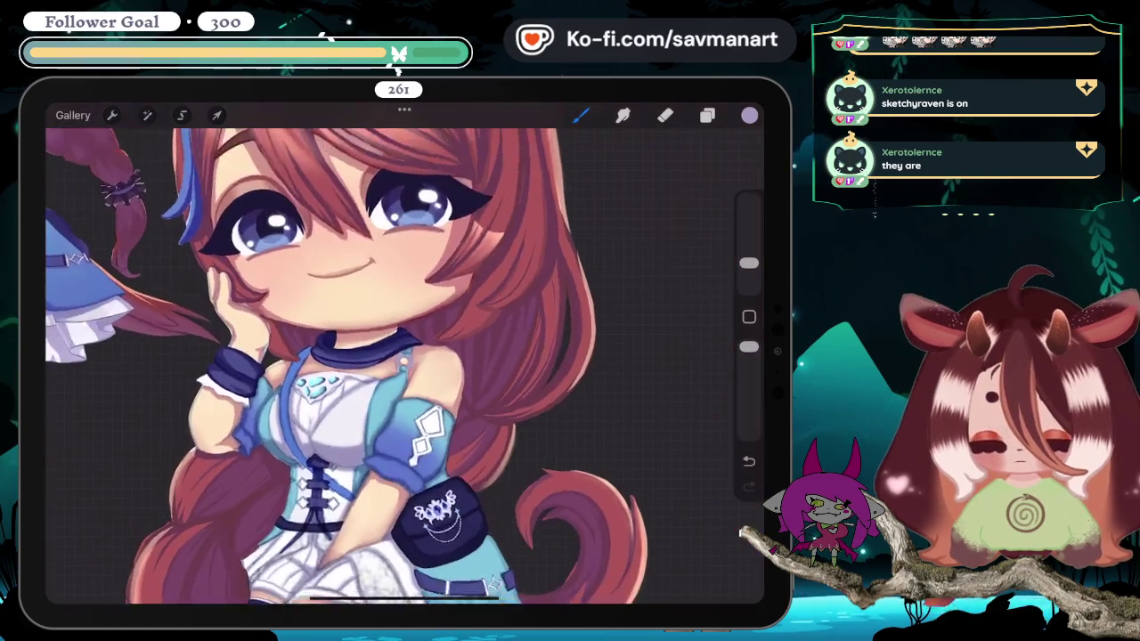
Step: Zoom in on the diamond buckle below the pouch and recolour it pale lavender
scroll(346, 354, down, 5)
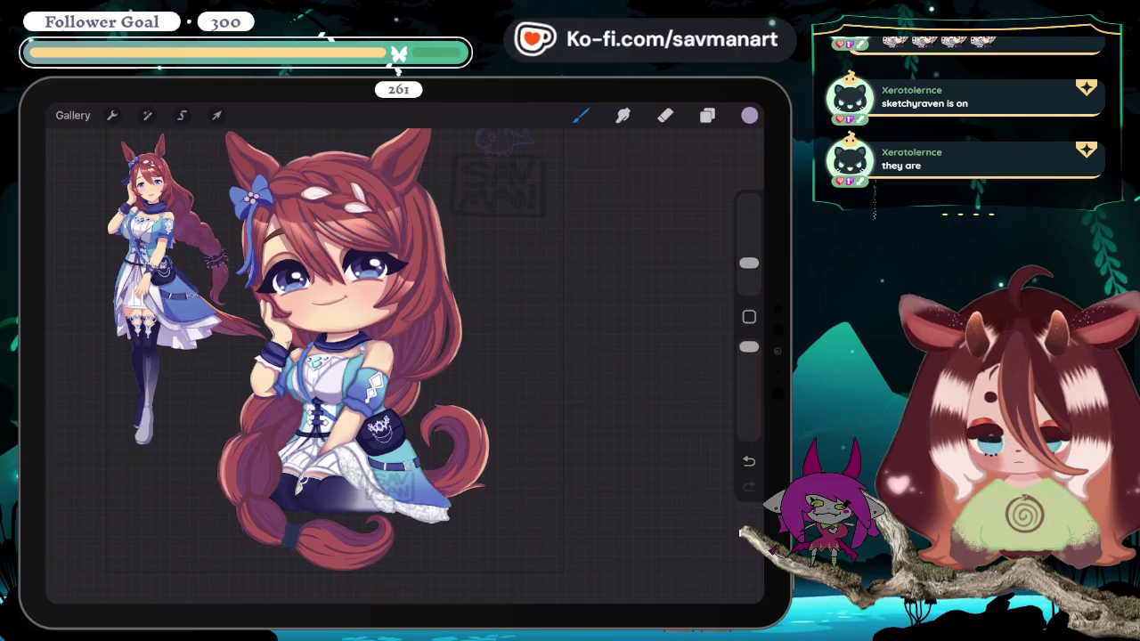
scroll(267, 311, up, 5)
scroll(401, 356, down, 5)
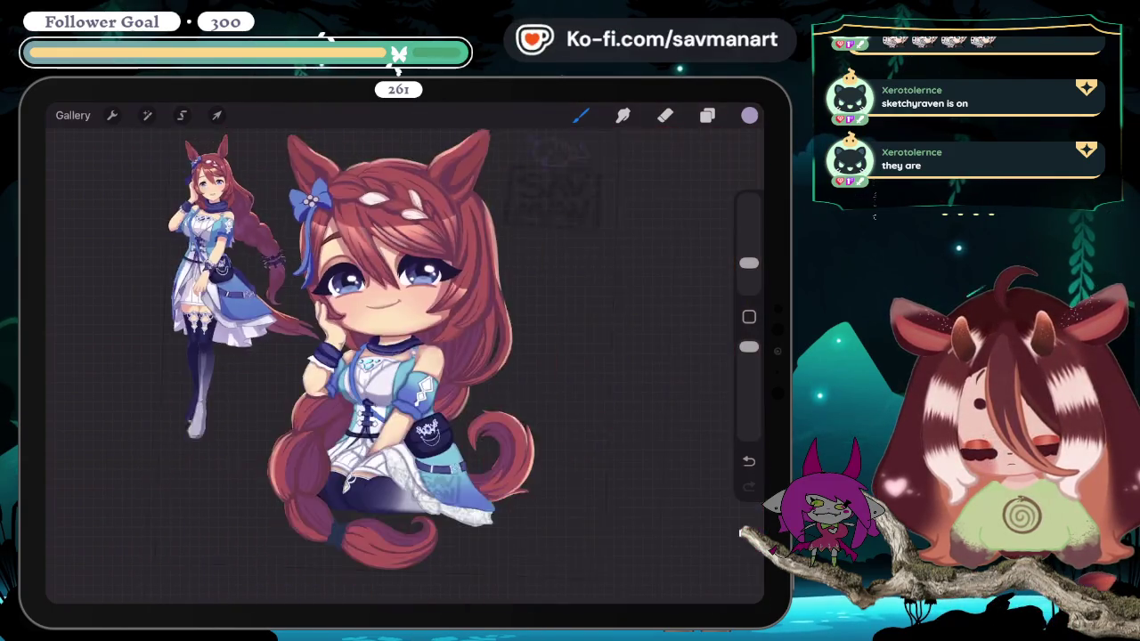
scroll(383, 374, up, 5)
scroll(463, 383, up, 3)
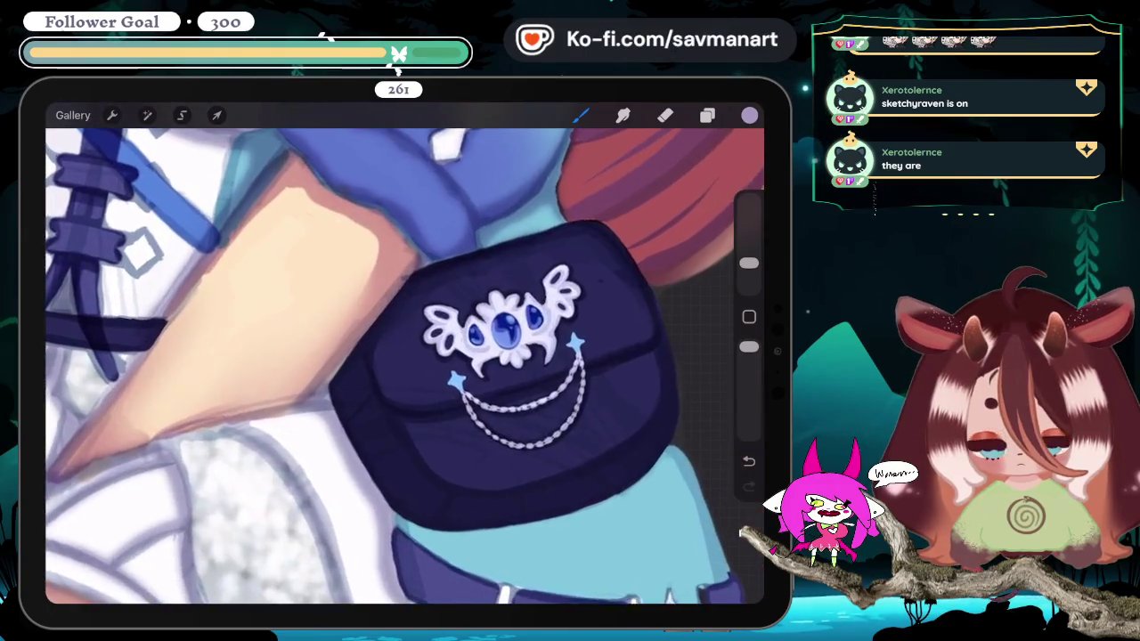
scroll(445, 409, up, 3)
scroll(454, 427, up, 1)
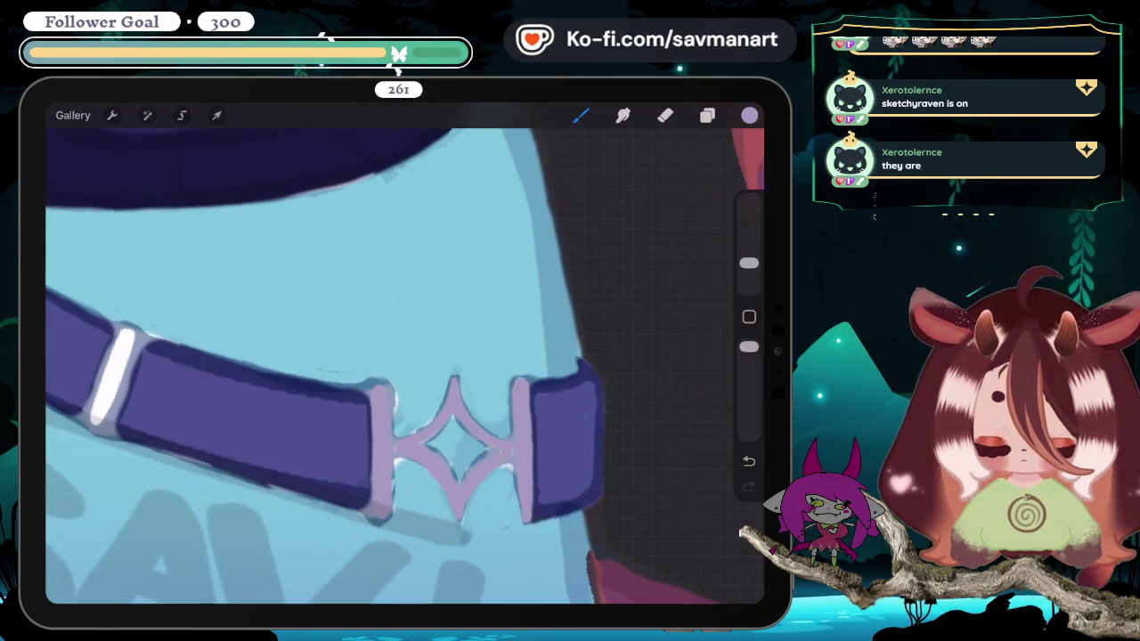
Step: Brush pale lavender over the white belt loop beside the buckle
scroll(404, 365, down, 3)
scroll(404, 365, up, 3)
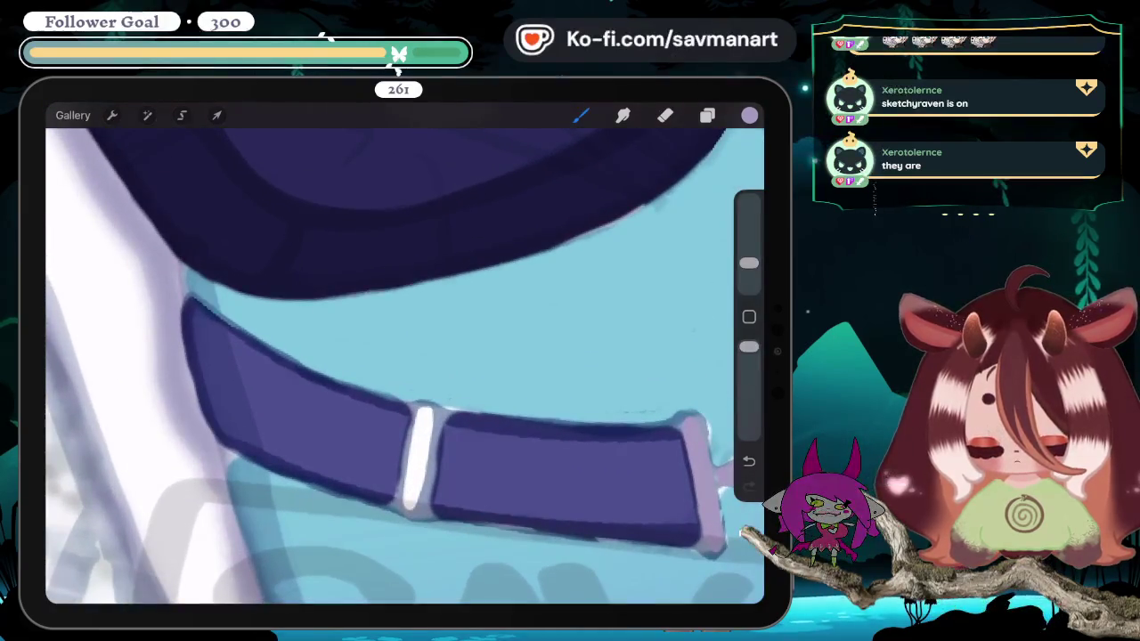
mouse_move(427, 406)
mouse_down()
mouse_move(424, 485)
mouse_move(410, 506)
mouse_up()
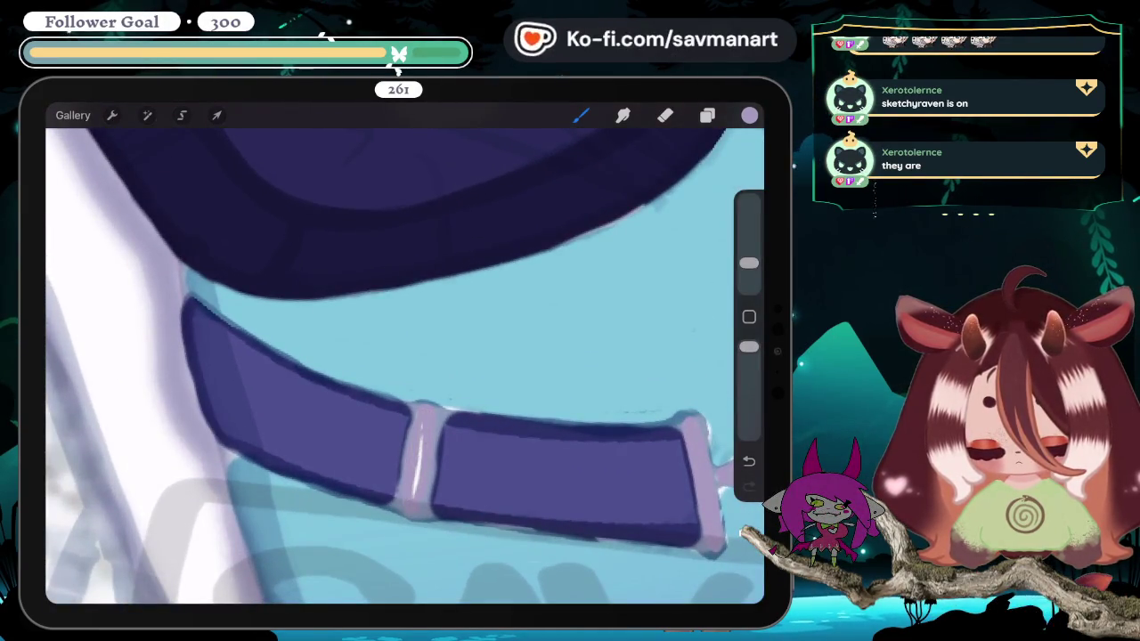
scroll(405, 365, down, 3)
scroll(404, 365, down, 2)
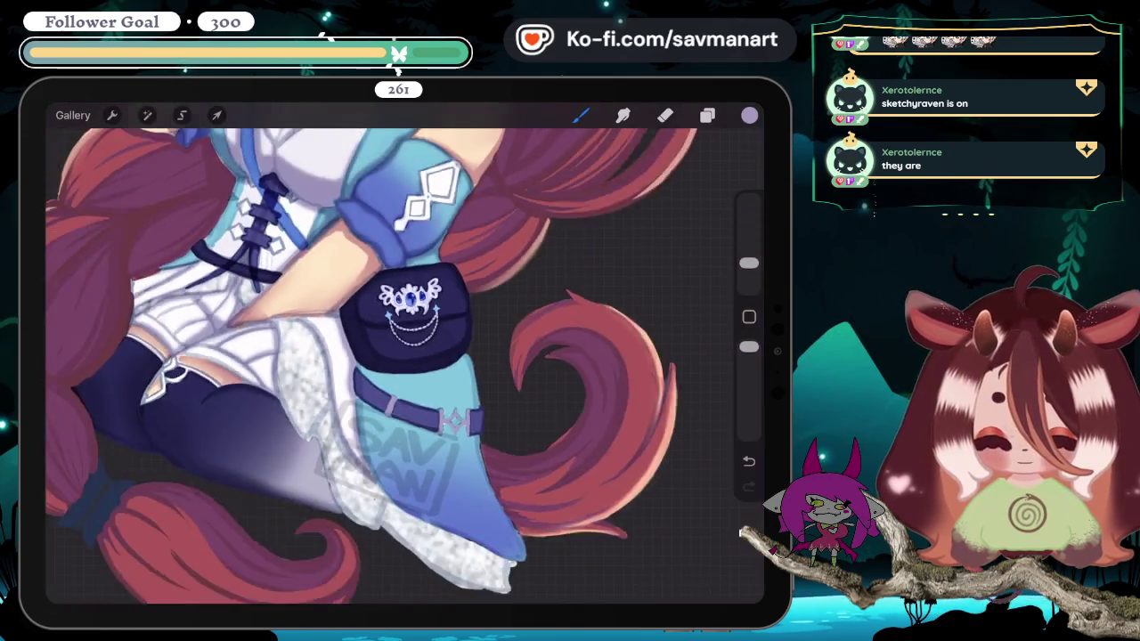
scroll(405, 365, up, 2)
scroll(404, 366, down, 2)
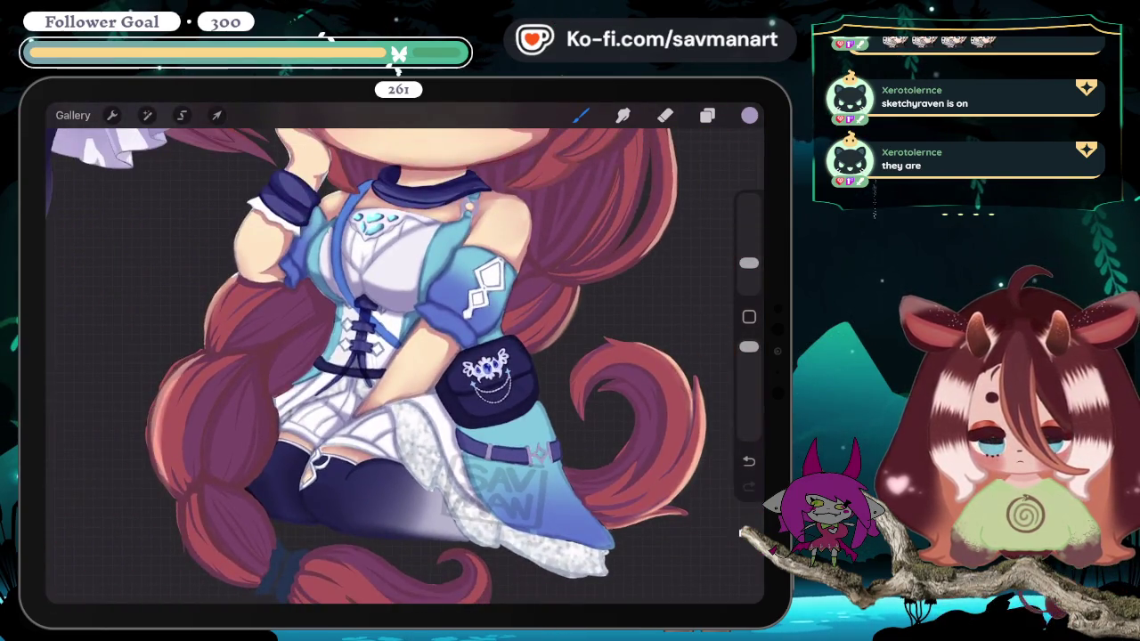
scroll(405, 365, up, 3)
scroll(405, 365, down, 3)
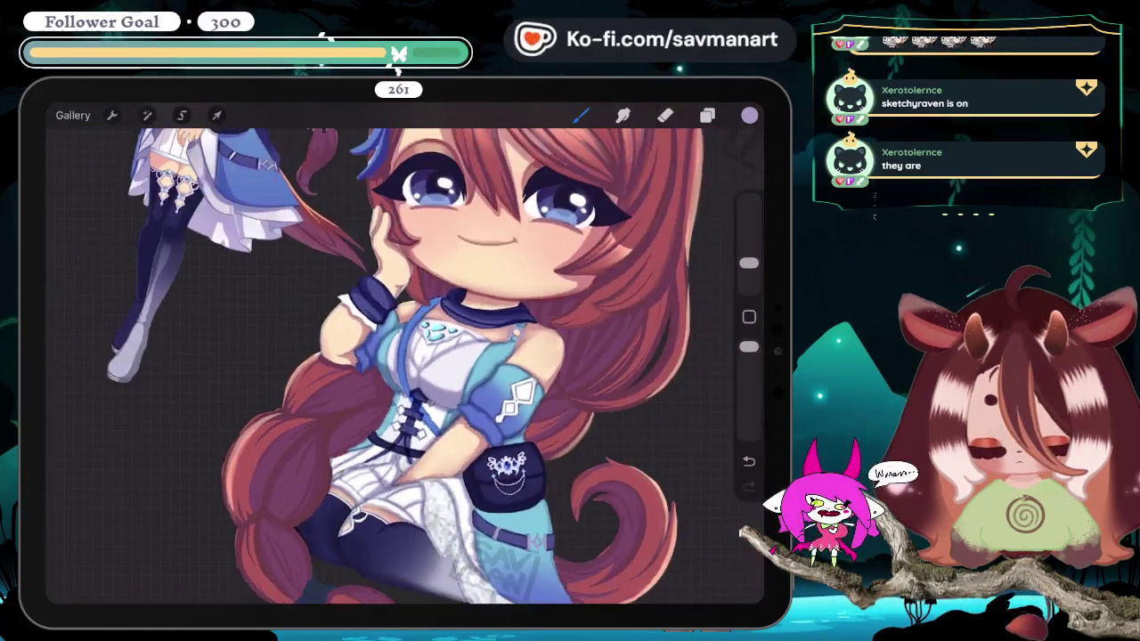
scroll(404, 365, up, 2)
scroll(405, 365, up, 2)
scroll(405, 365, up, 2)
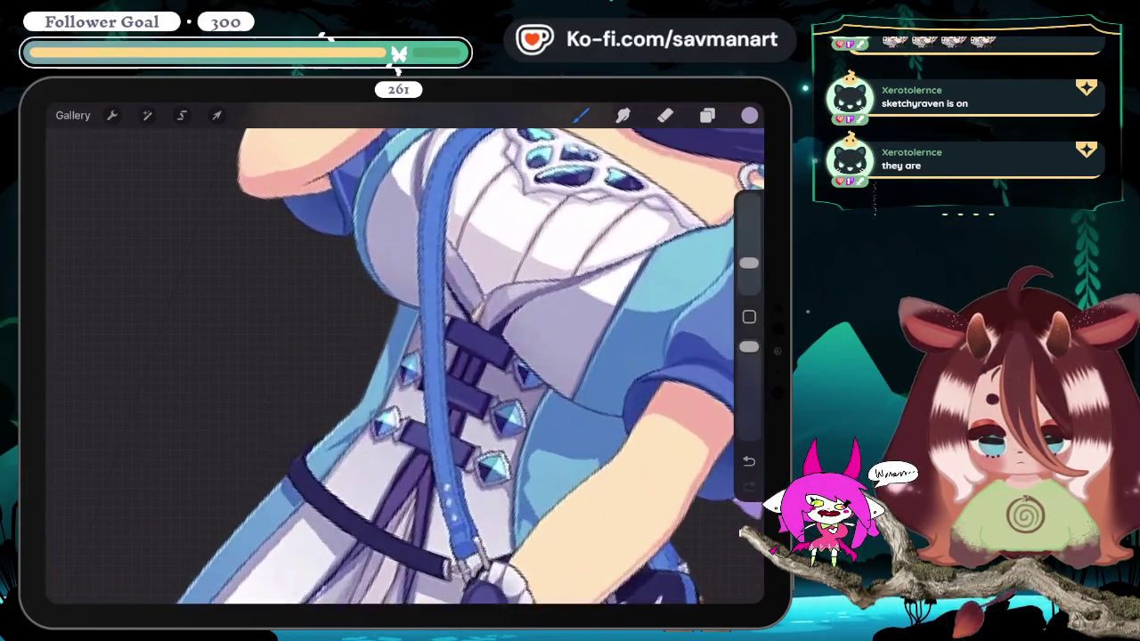
Step: Touch up the chest gems and bodice in blue, then smudge the bodice shading softer
scroll(404, 365, down, 2)
scroll(405, 365, down, 2)
scroll(404, 365, down, 1)
scroll(404, 365, up, 2)
scroll(405, 365, up, 2)
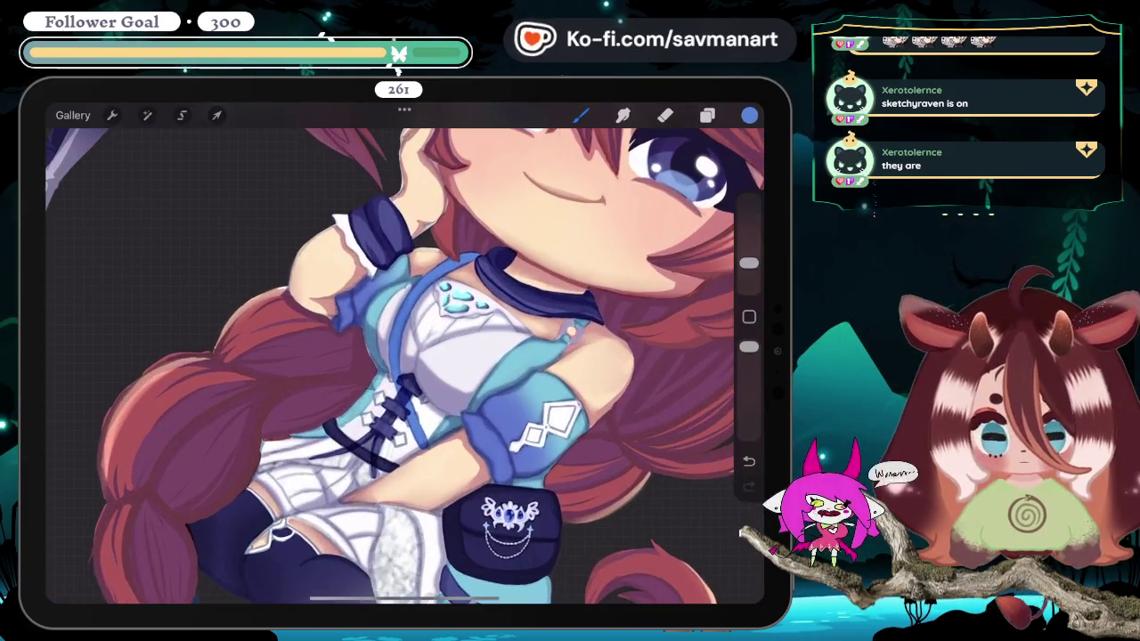
scroll(404, 365, up, 2)
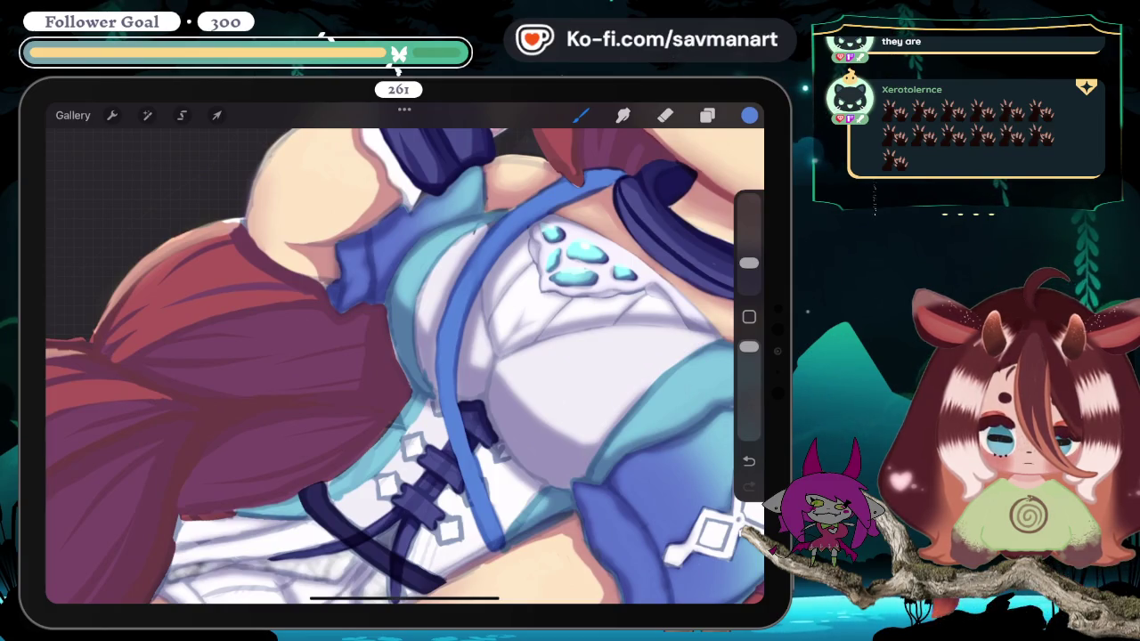
scroll(405, 365, down, 3)
scroll(404, 365, down, 3)
scroll(445, 356, up, 5)
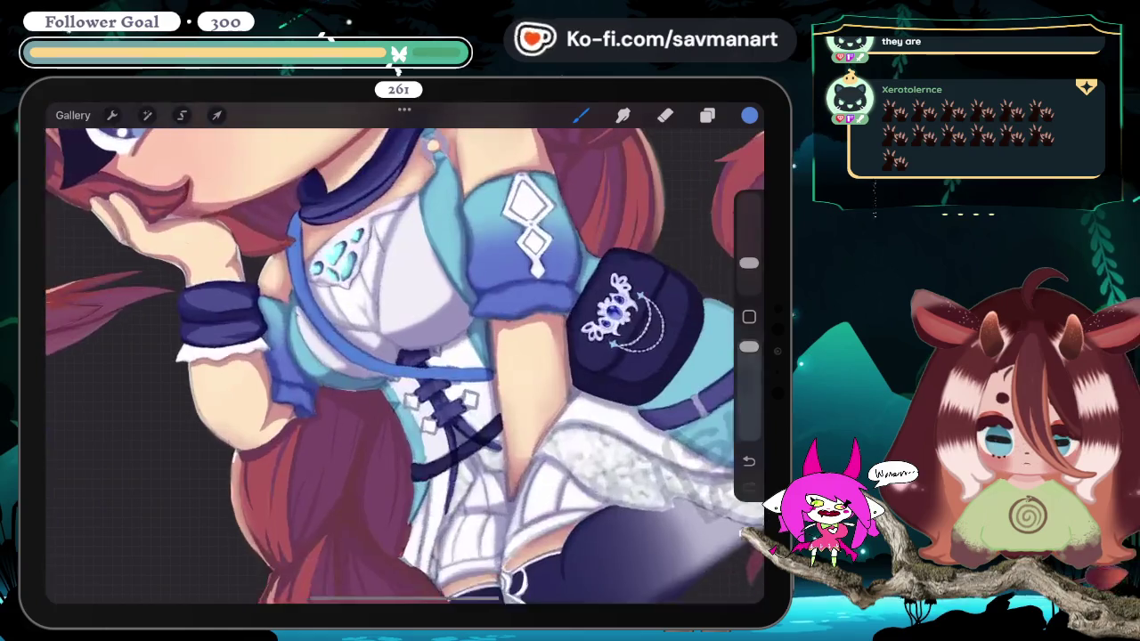
scroll(405, 365, up, 5)
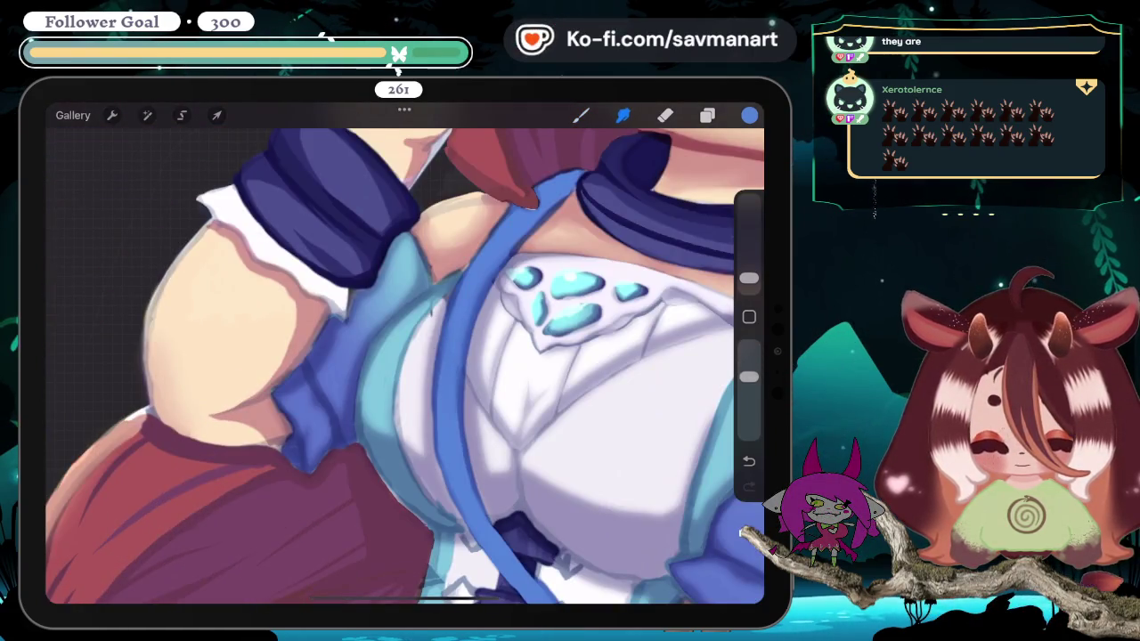
scroll(404, 365, down, 3)
scroll(404, 365, down, 3)
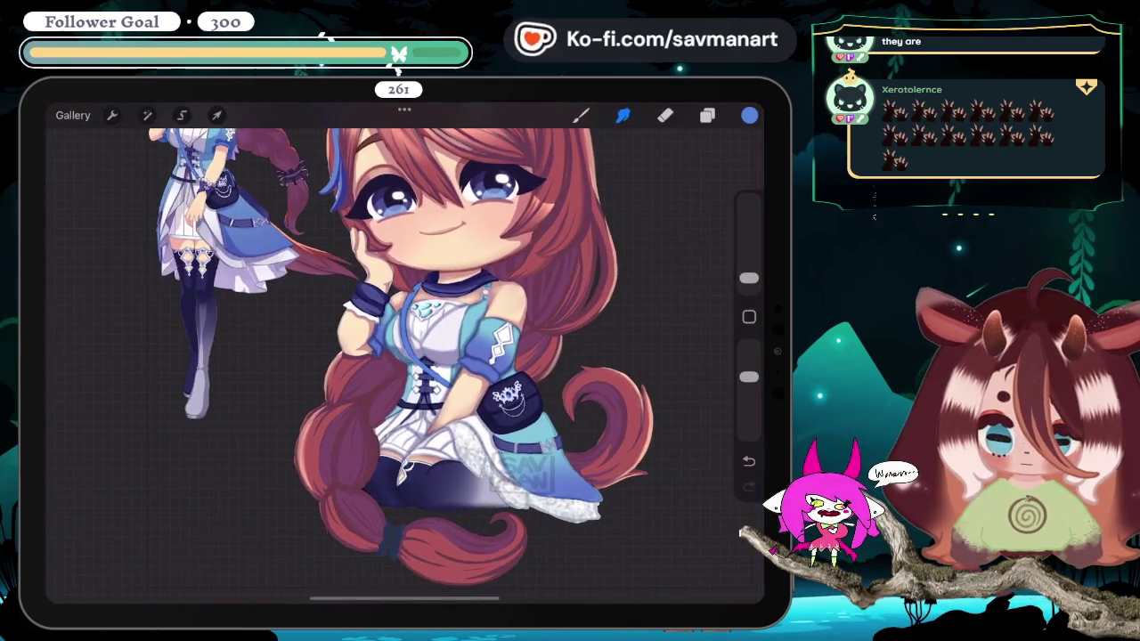